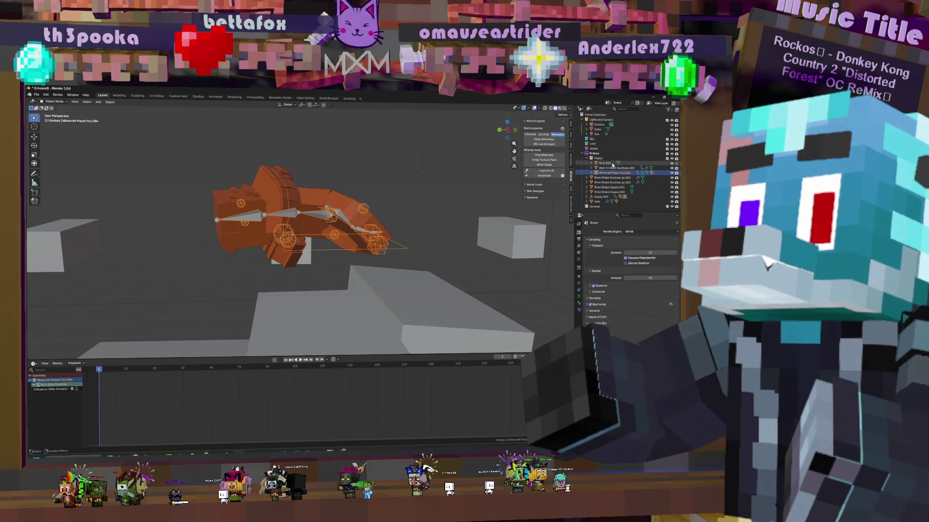
Delete the extra fox copy, Minecraft Player Fox.005
click(612, 177)
scroll(339, 203, down, 6)
scroll(348, 210, down, 5)
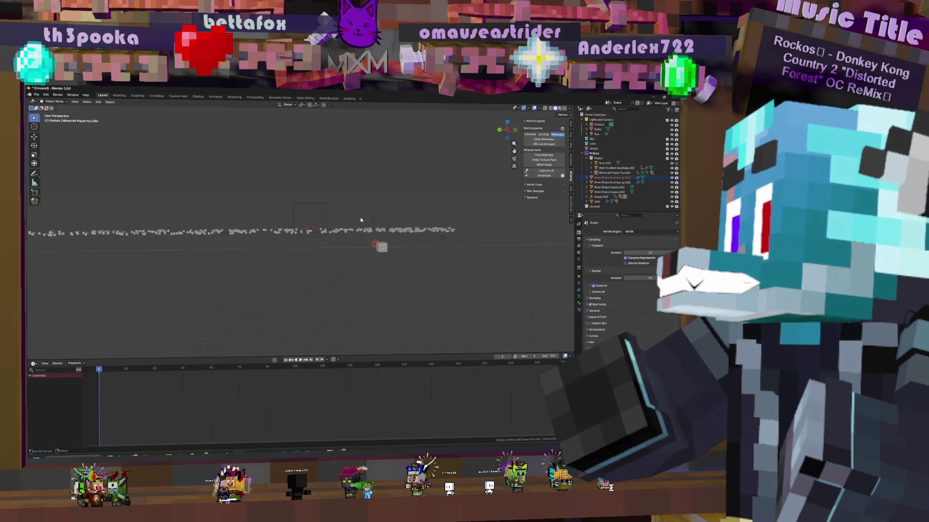
click(348, 171)
middle_drag(345, 175, 411, 217)
scroll(411, 216, up, 4)
middle_drag(451, 191, 438, 184)
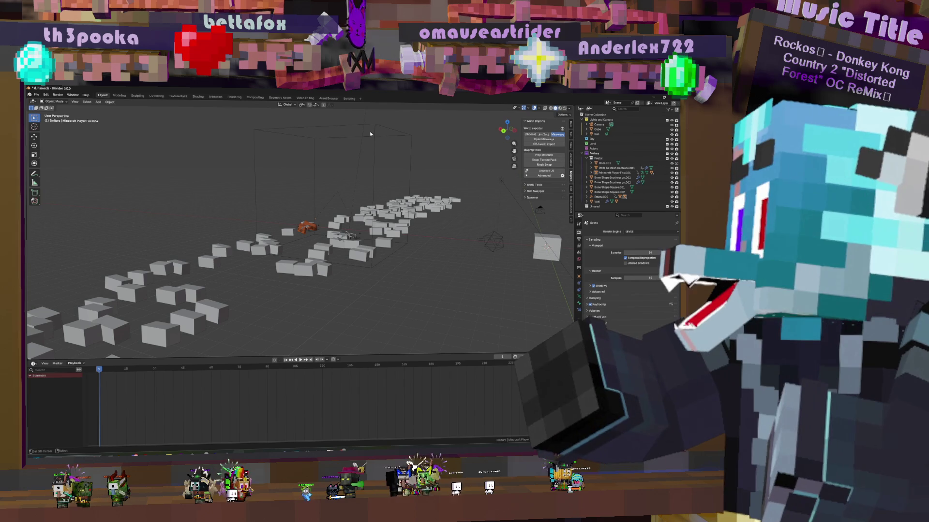
key(Delete)
click(349, 236)
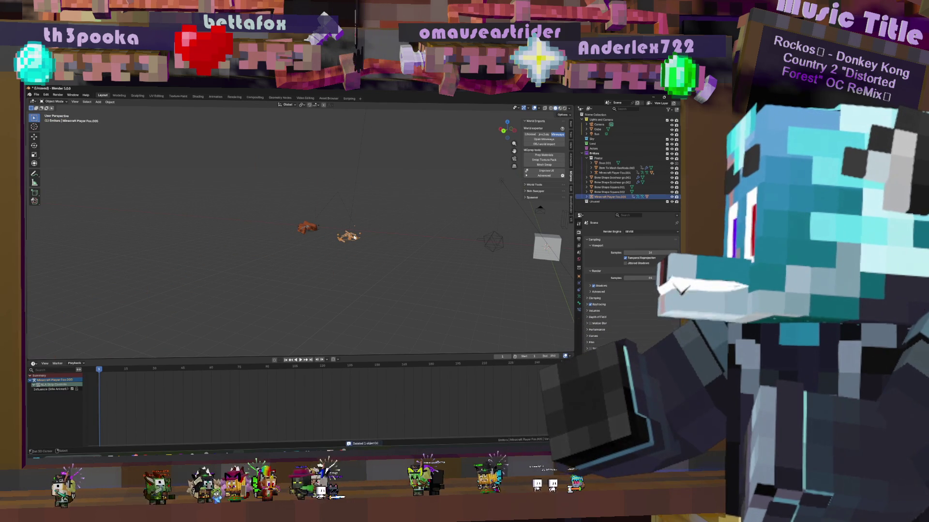
key(Delete)
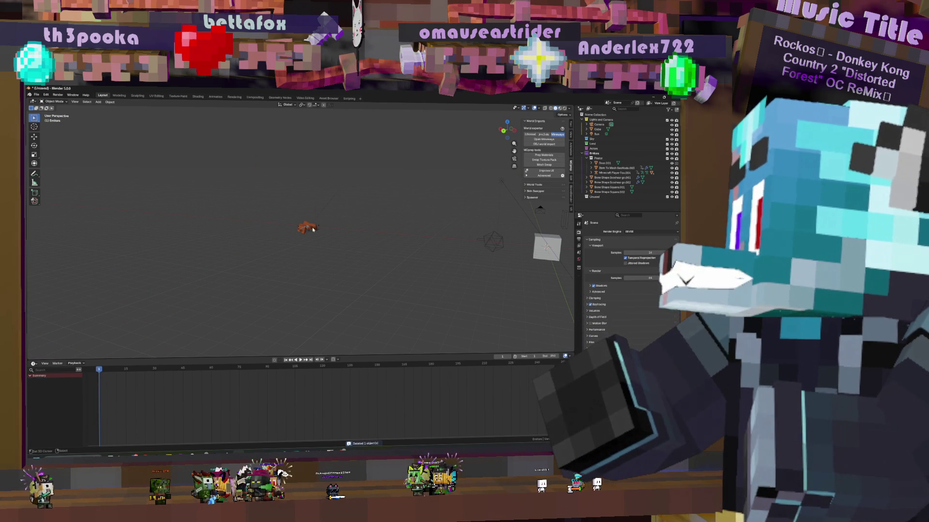
Delete the Door.001 object so only one fox rig remains
click(312, 230)
mouse_move(467, 231)
middle_down()
mouse_move(443, 221)
mouse_move(462, 235)
middle_up()
click(463, 234)
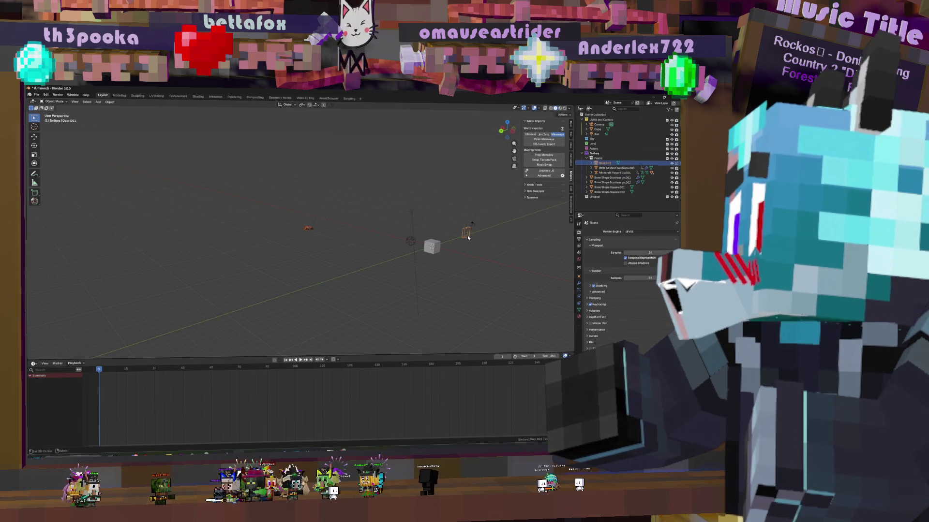
key(Delete)
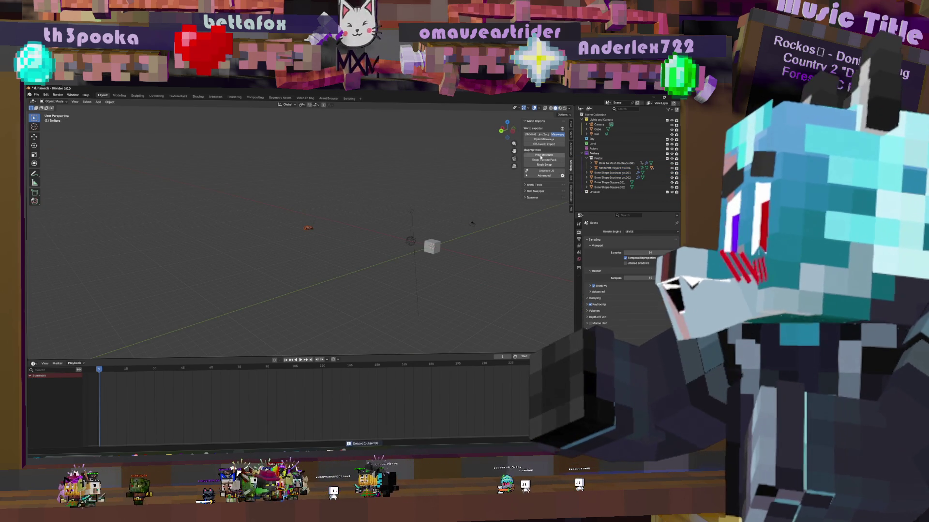
click(615, 164)
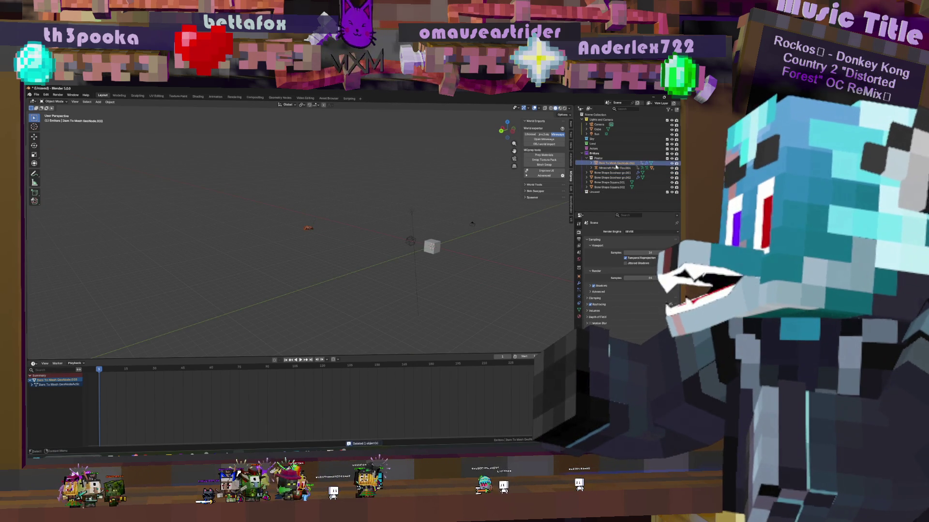
Frame the remaining fox rig and switch to the Animation workspace
click(312, 230)
key(KP_Decimal)
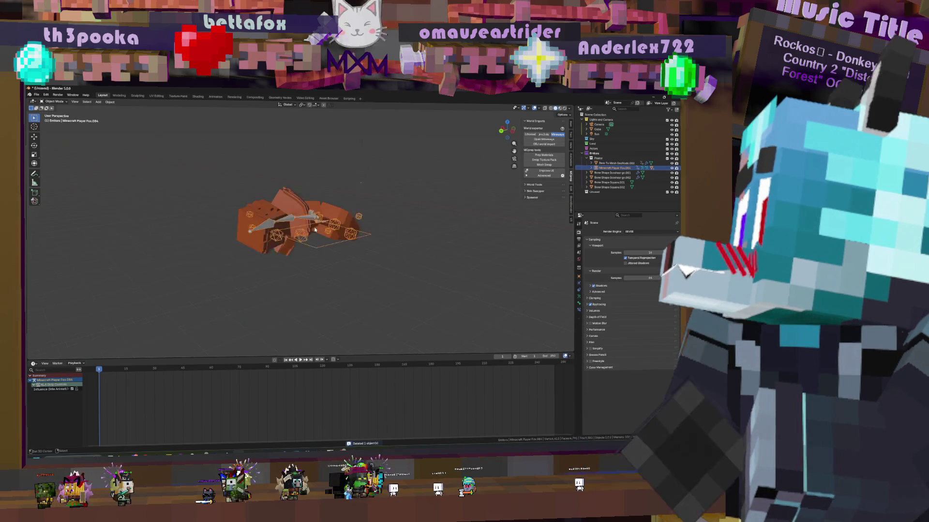
click(221, 95)
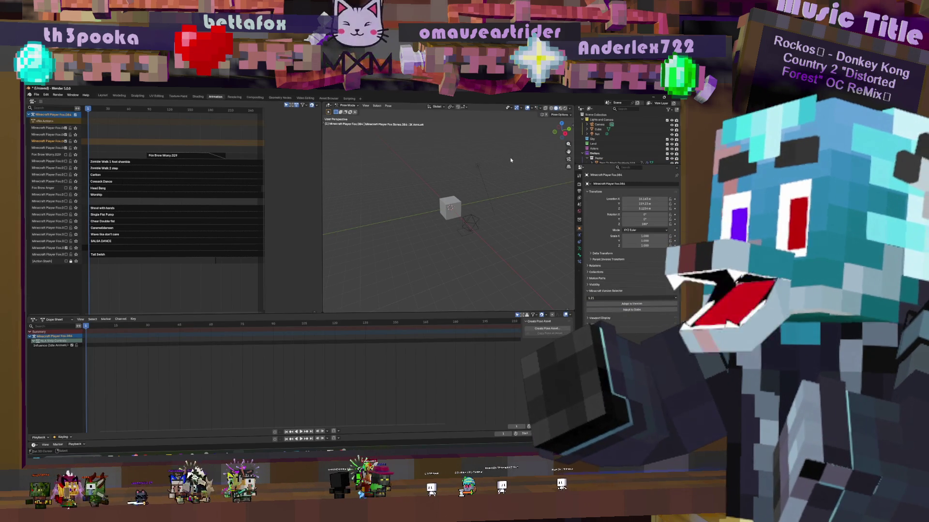
Frame the fox rig and switch it from Pose Mode to Object Mode with Ctrl+Tab
middle_drag(561, 162, 511, 160)
key(KP_Decimal)
scroll(461, 205, down, 5)
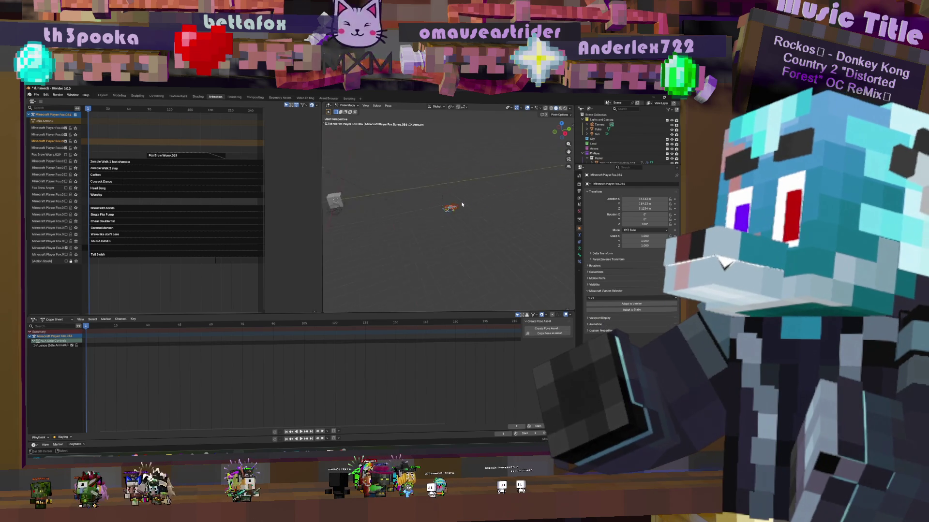
key(ctrl+Tab)
scroll(464, 213, up, 3)
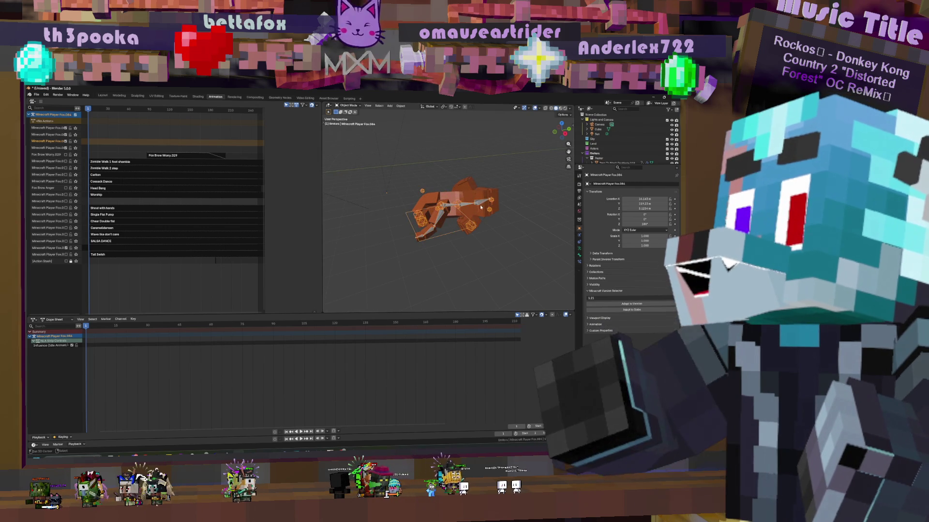
scroll(478, 212, down, 4)
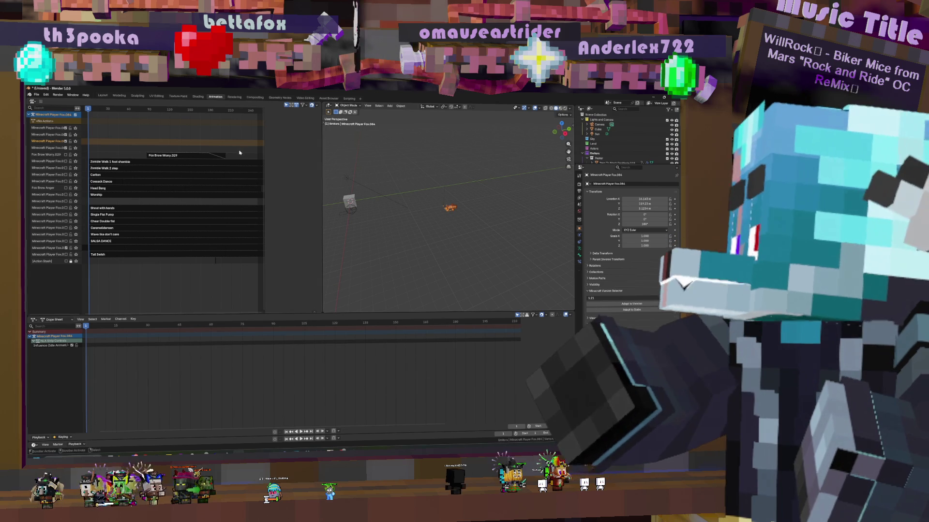
Delete the leftover cube from the scene
key(t)
click(329, 165)
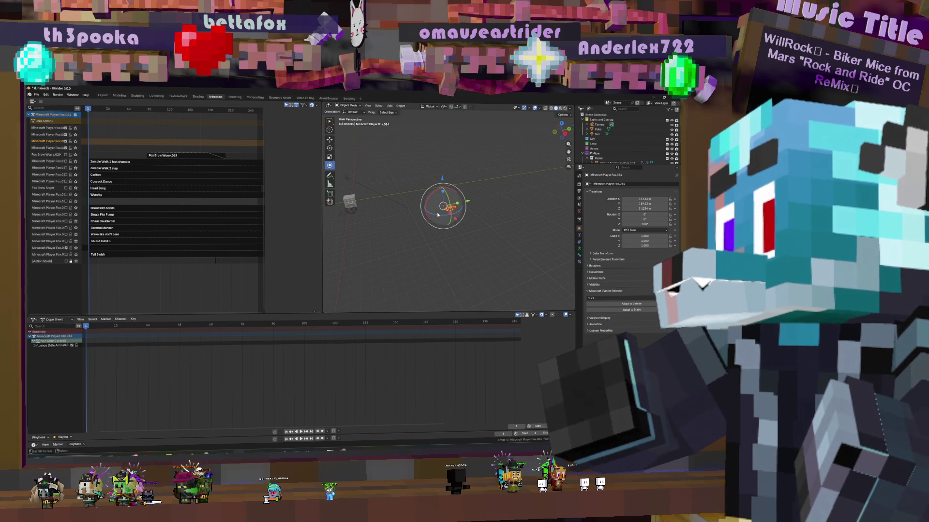
drag(442, 204, 402, 174)
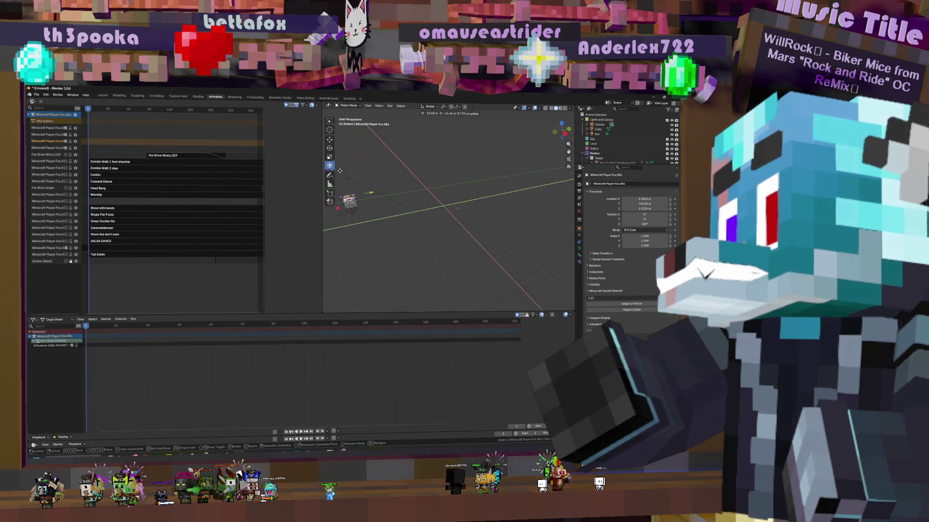
key(Escape)
click(350, 201)
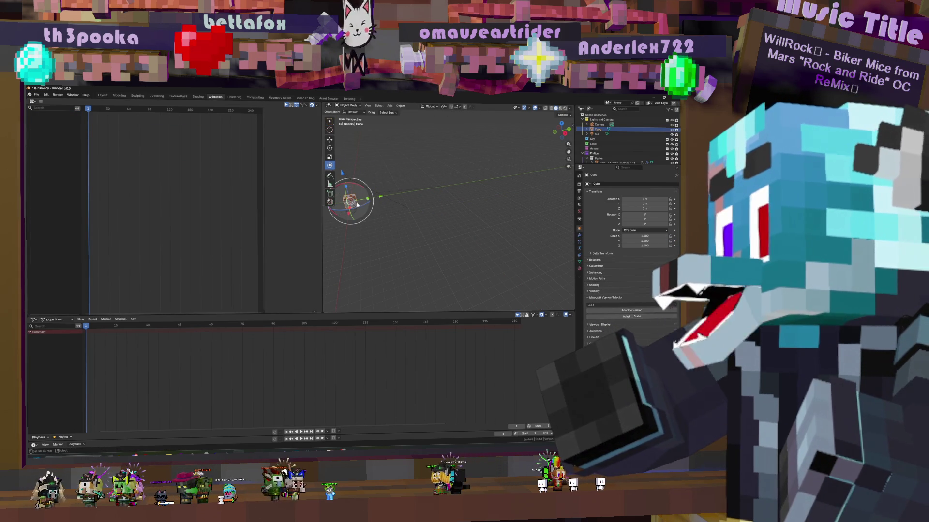
key(Delete)
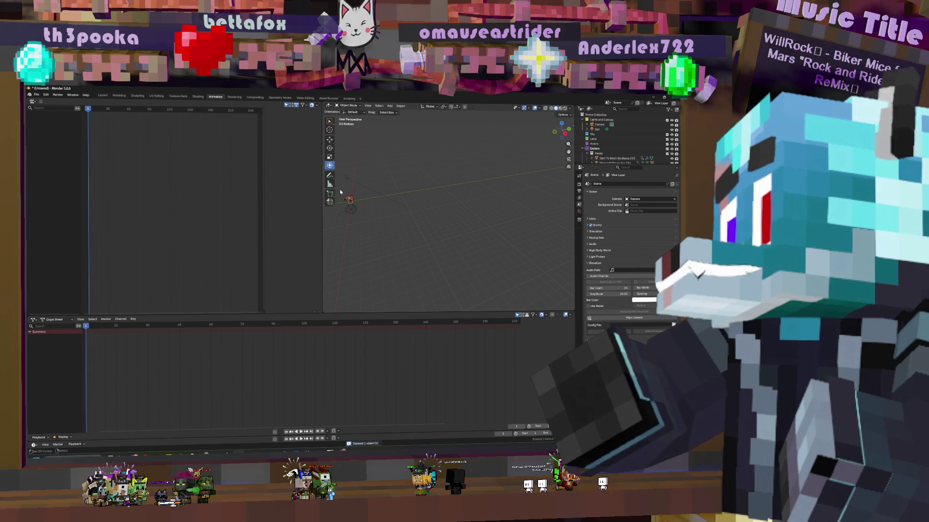
Clear the fox's parent and snap it to the 3D cursor at the world origin
click(350, 201)
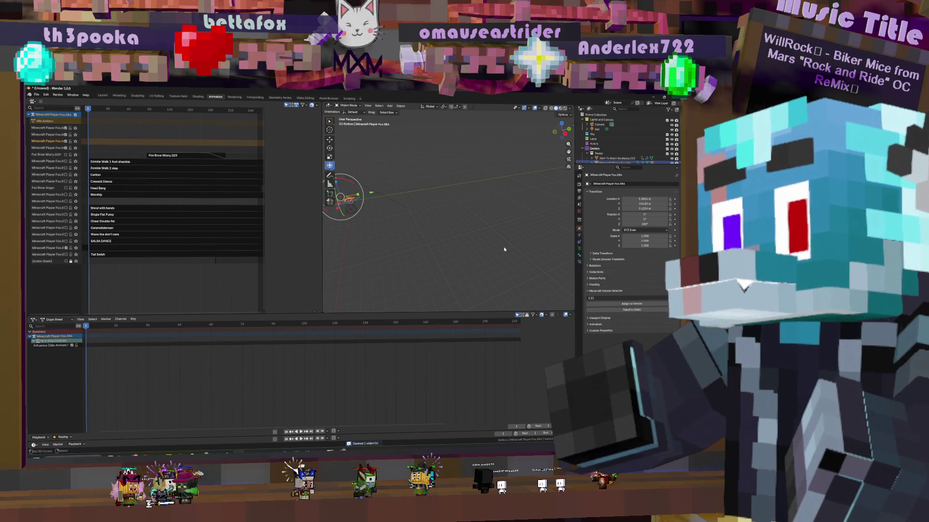
key(alt+p)
click(501, 246)
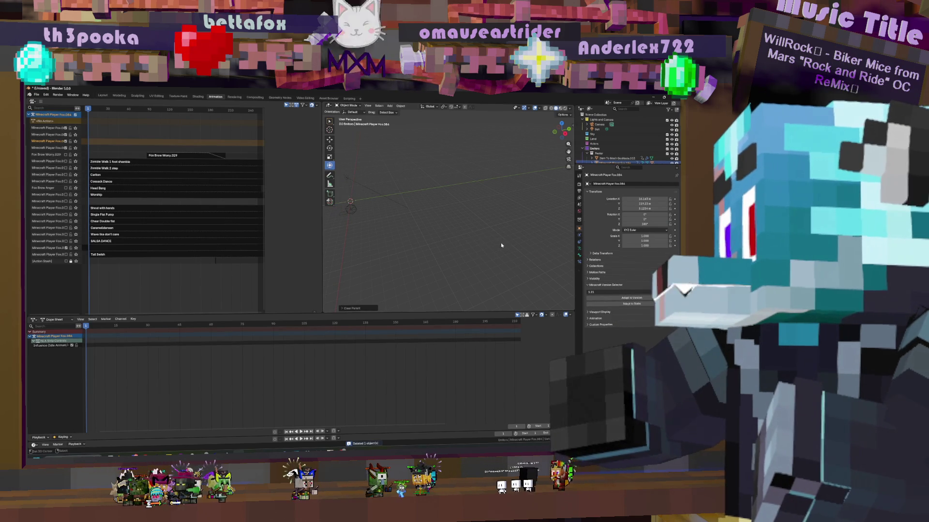
key(shift+s)
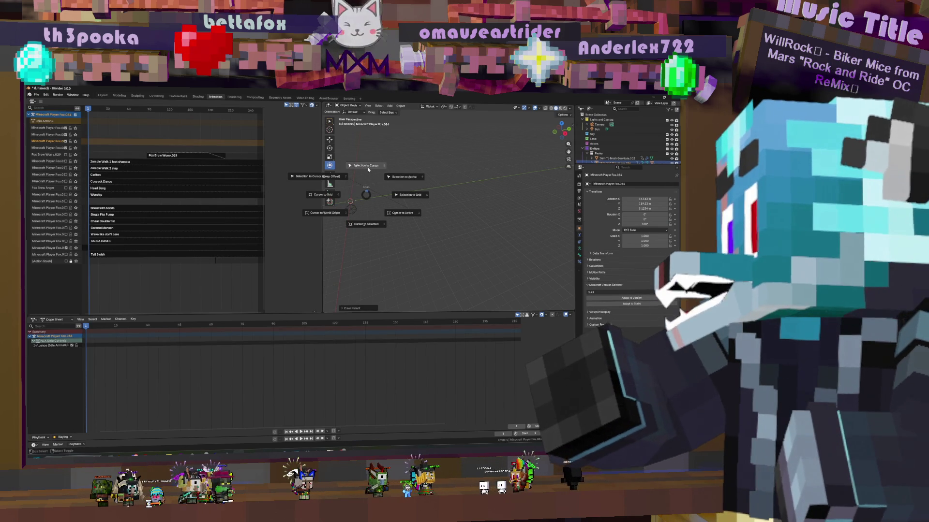
click(372, 172)
middle_drag(406, 206, 457, 193)
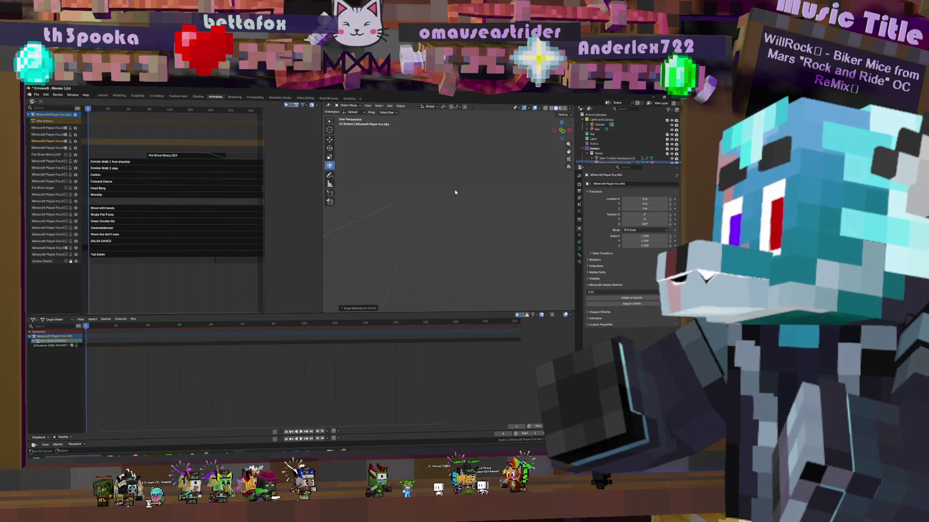
key(KP_Decimal)
scroll(464, 172, down, 5)
mouse_move(505, 160)
middle_down()
mouse_move(464, 172)
mouse_move(474, 205)
middle_up()
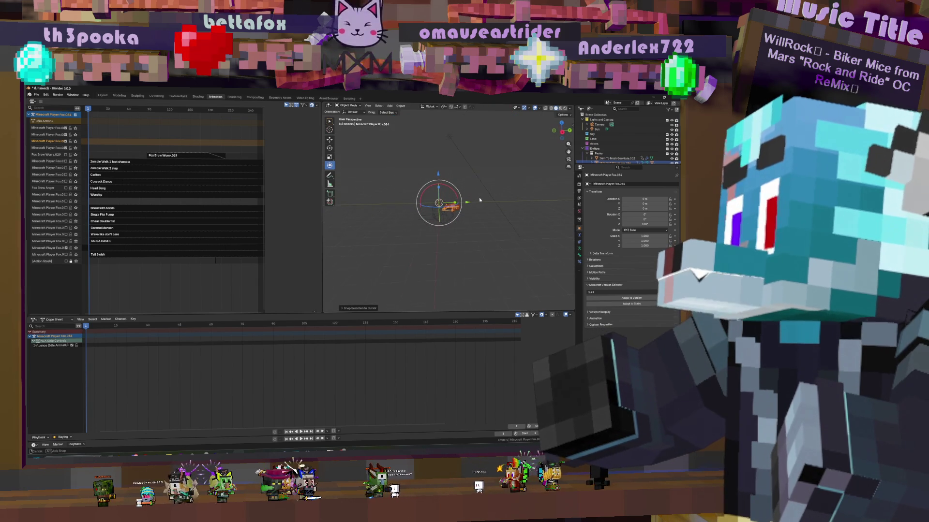
Look through the scene camera and move the fox into the camera frame
key(g)
click(476, 216)
key(KP_0)
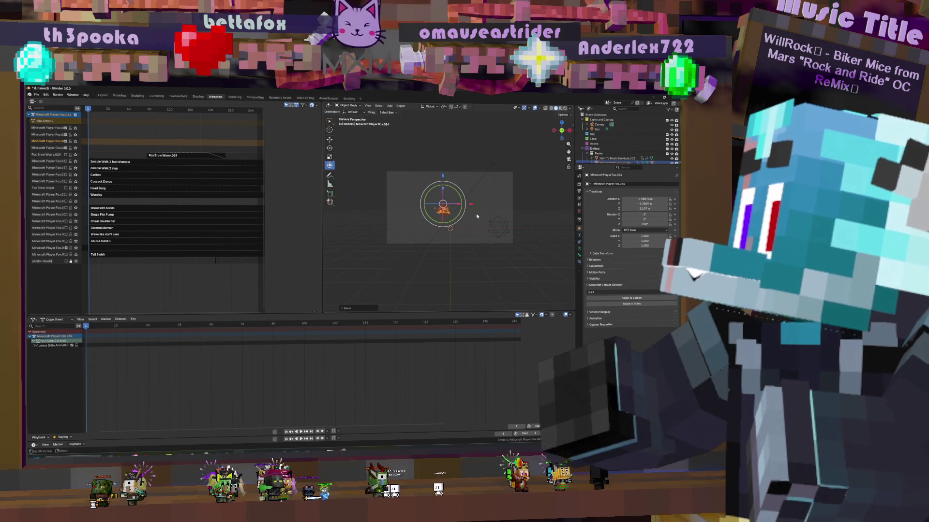
key(g)
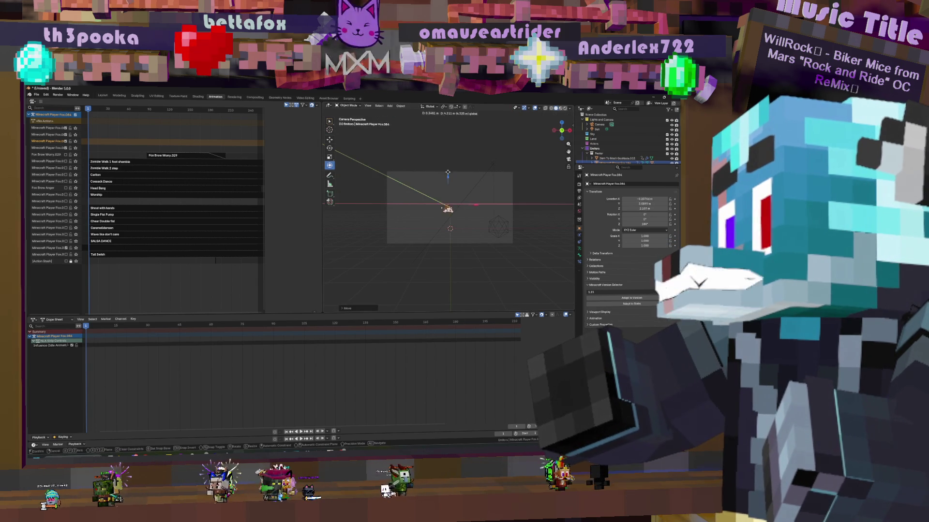
click(452, 173)
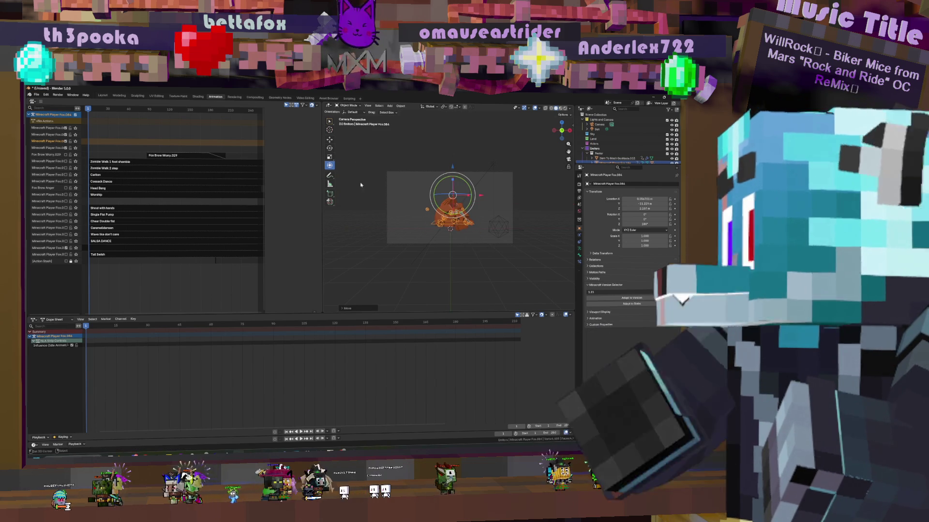
scroll(174, 193, down, 2)
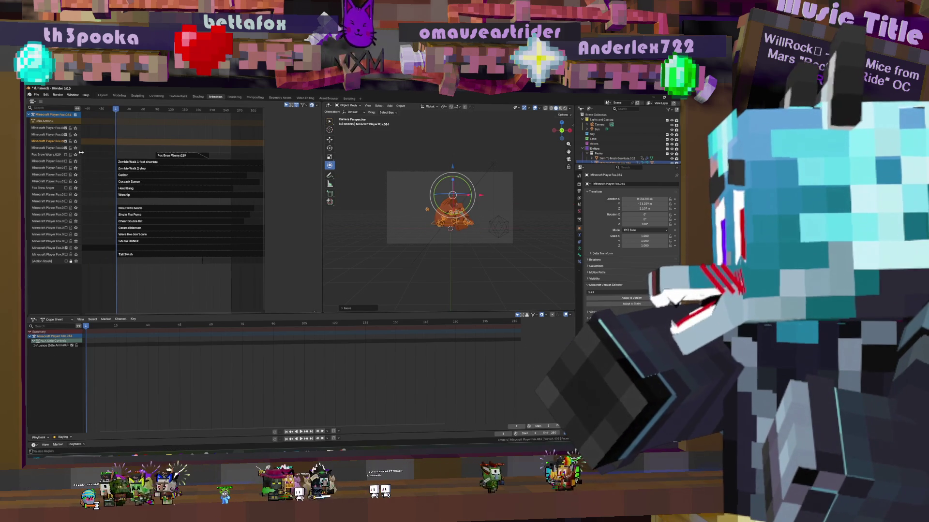
Mute one NLA track, re-snap the fox to the origin, and open the Walk strip's sidebar
click(66, 147)
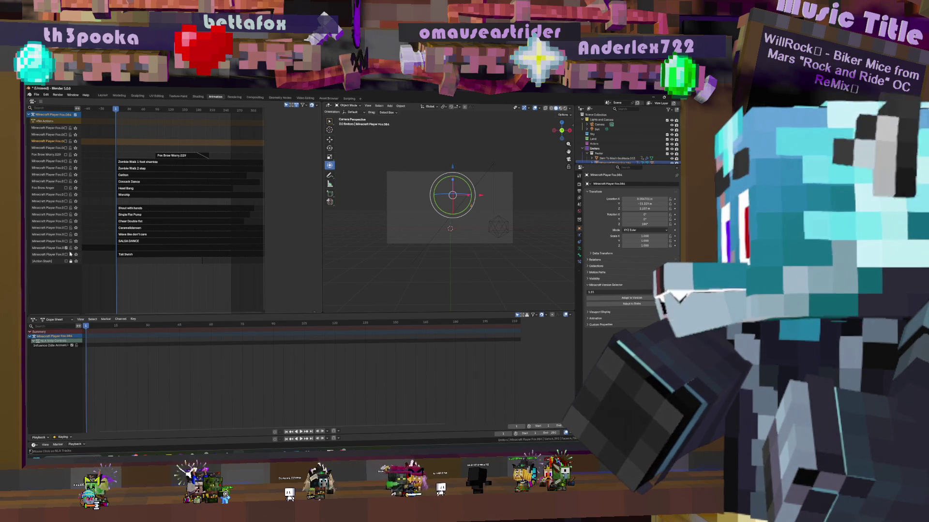
scroll(136, 250, down, 3)
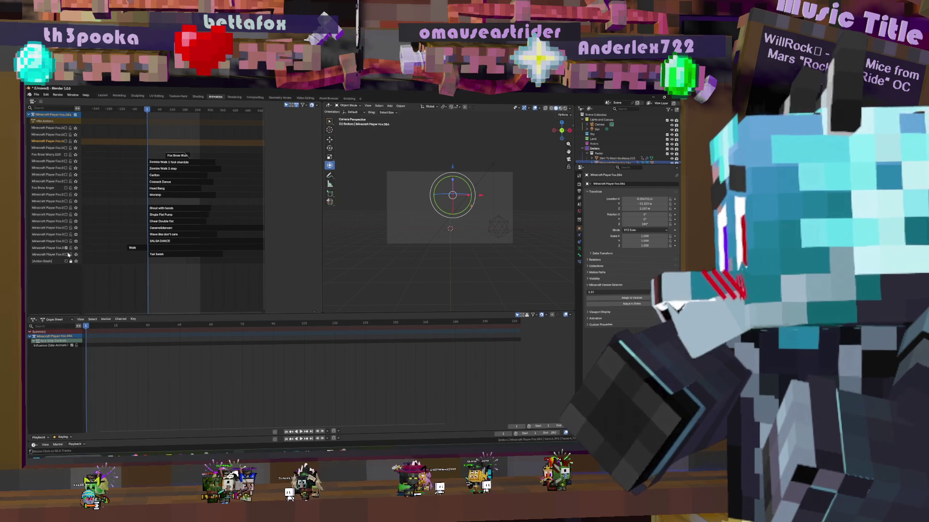
key(space)
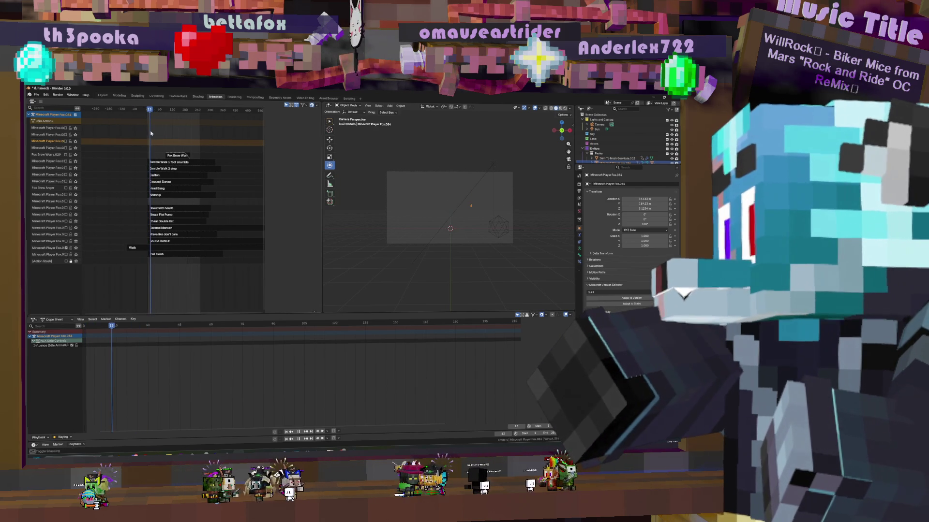
key(shift+s)
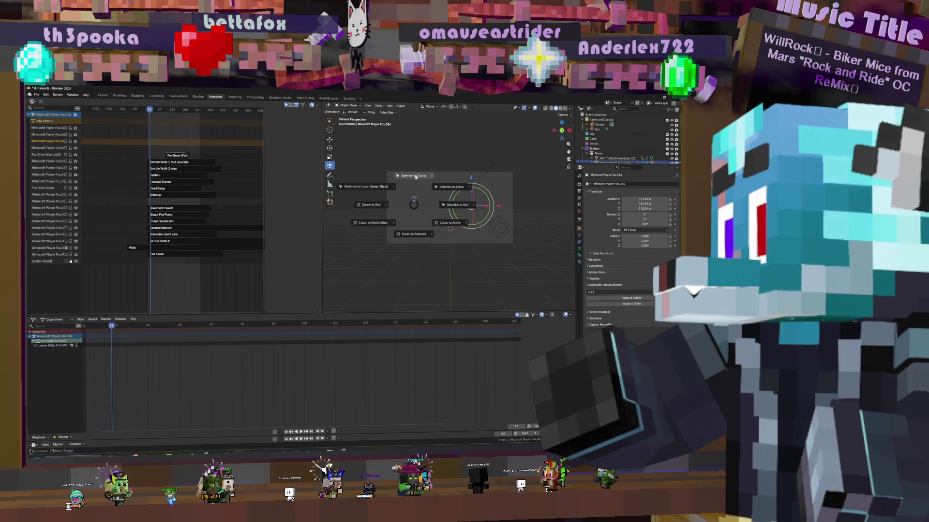
click(415, 177)
key(space)
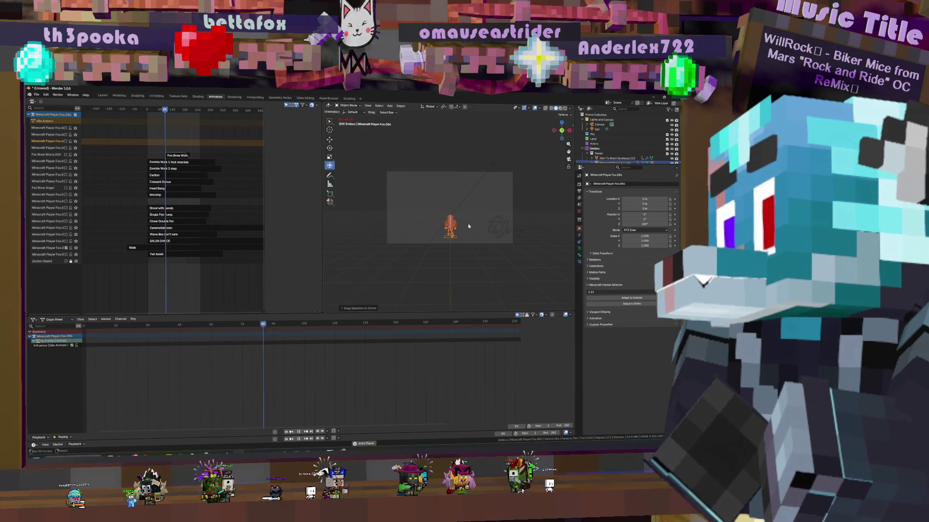
scroll(468, 223, up, 5)
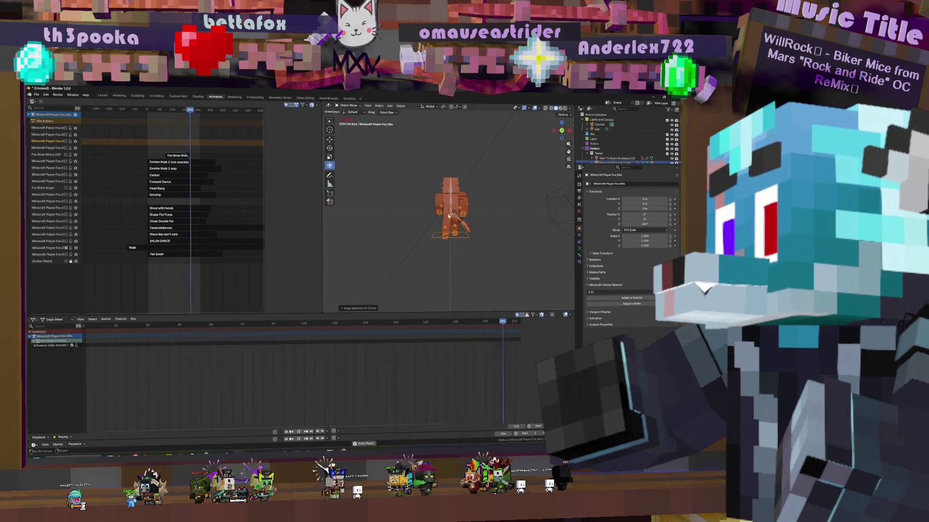
key(space)
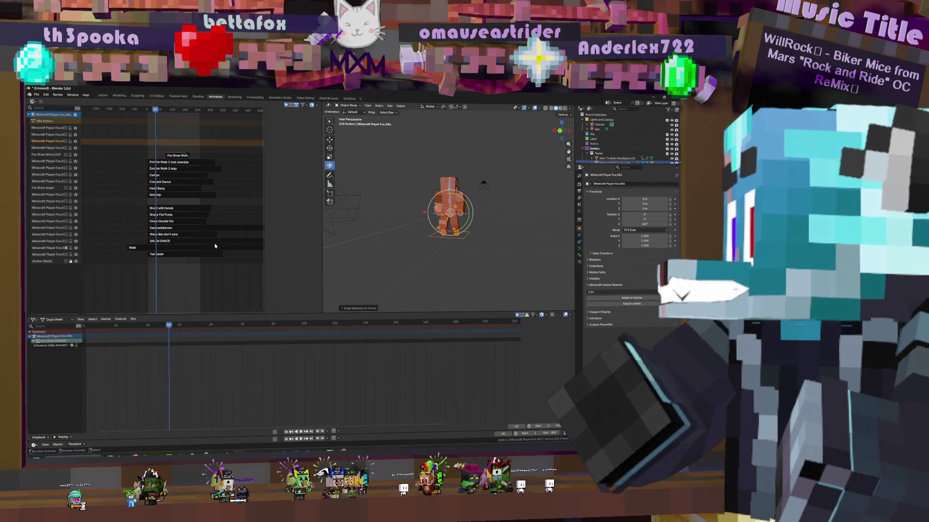
click(215, 246)
key(n)
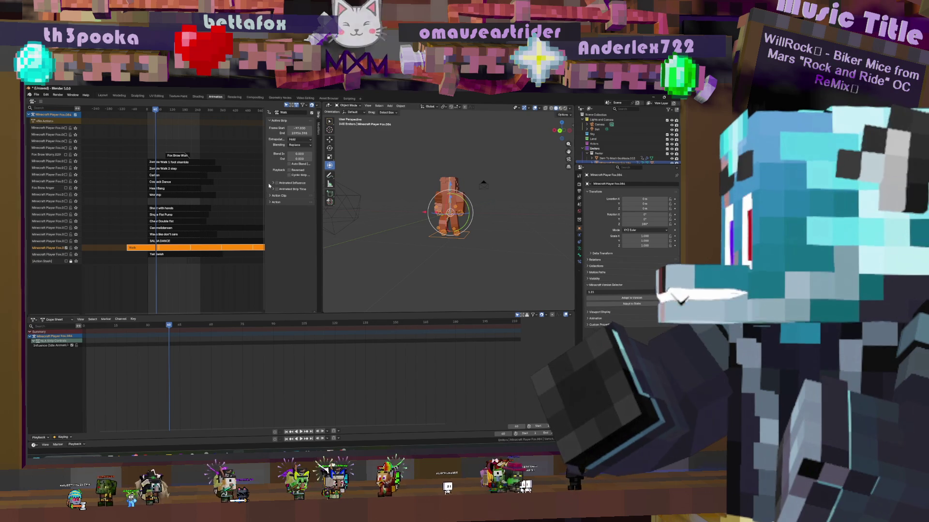
Set the Walk strip's Action Clip Playback Scale to 1.1 and preview playback
click(279, 195)
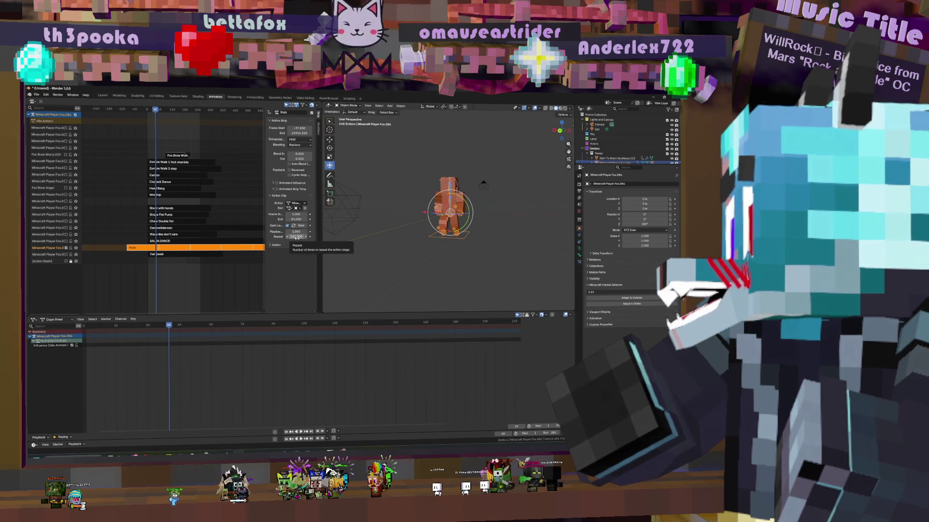
mouse_move(295, 232)
mouse_down()
mouse_move(281, 232)
mouse_move(299, 232)
mouse_up()
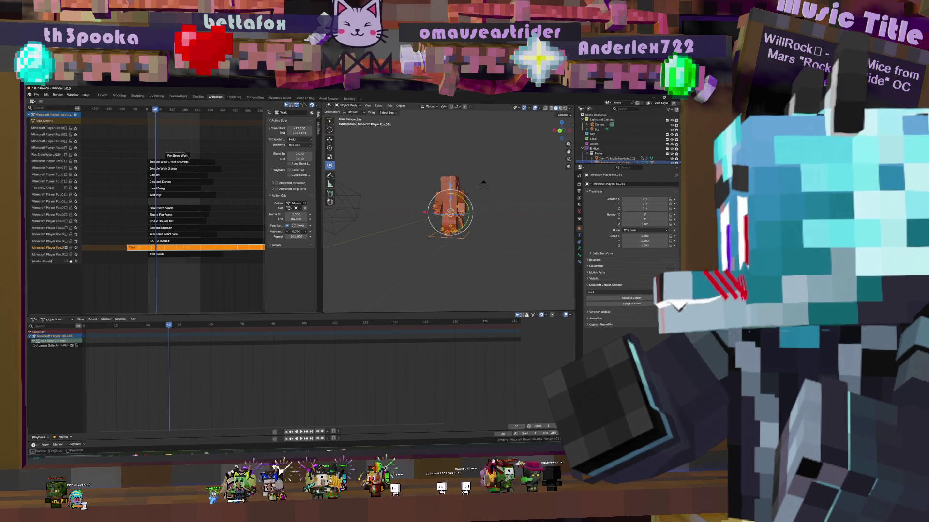
key(space)
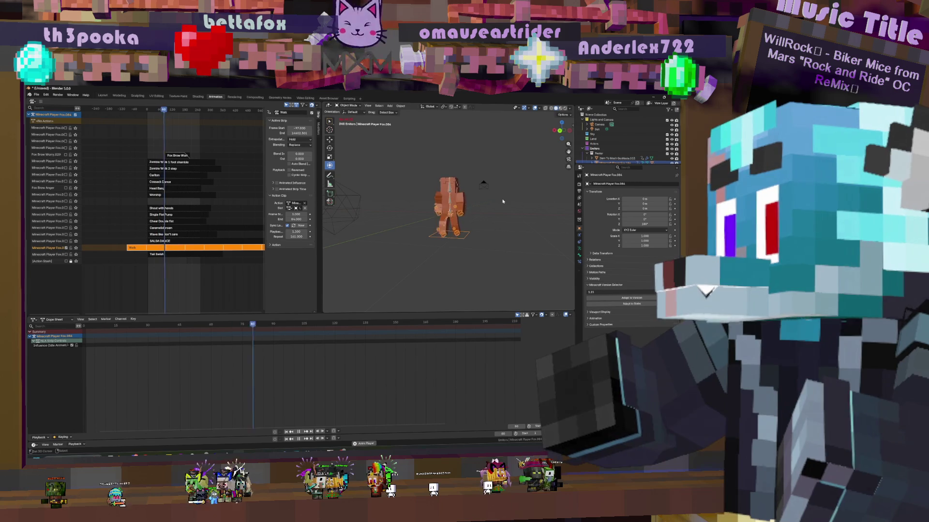
key(space)
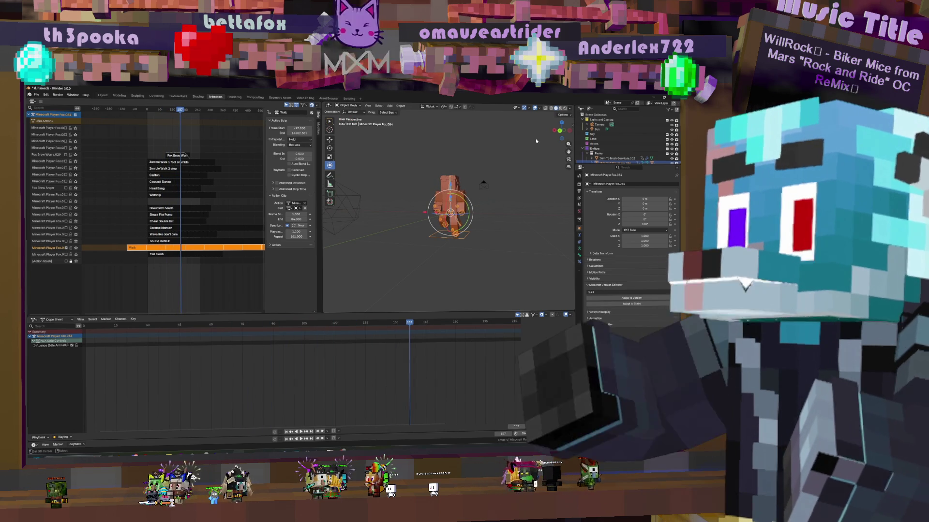
Switch the viewport to wireframe shading showing the rig, and select the fox's mesh
key(z)
click(479, 238)
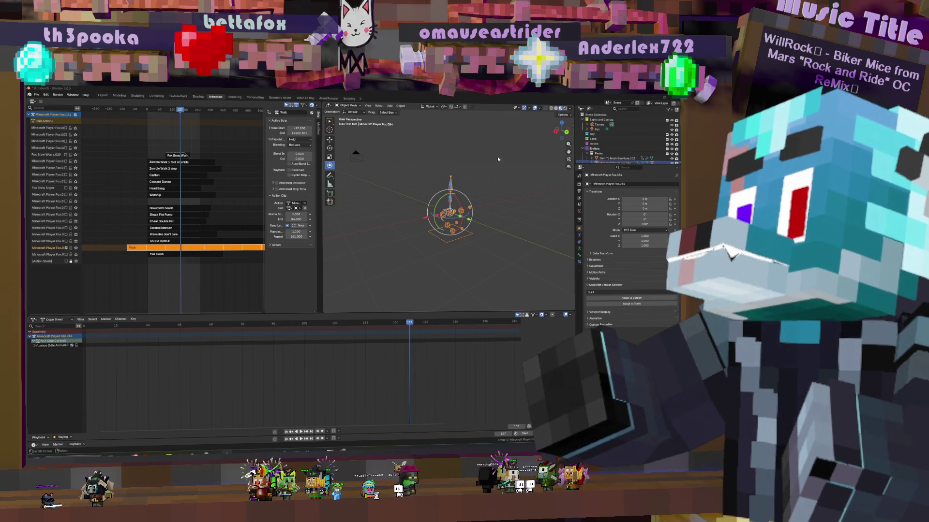
click(452, 216)
Return the fox mesh to wireframe view and open its Skin Pooka.057 material settings
click(557, 109)
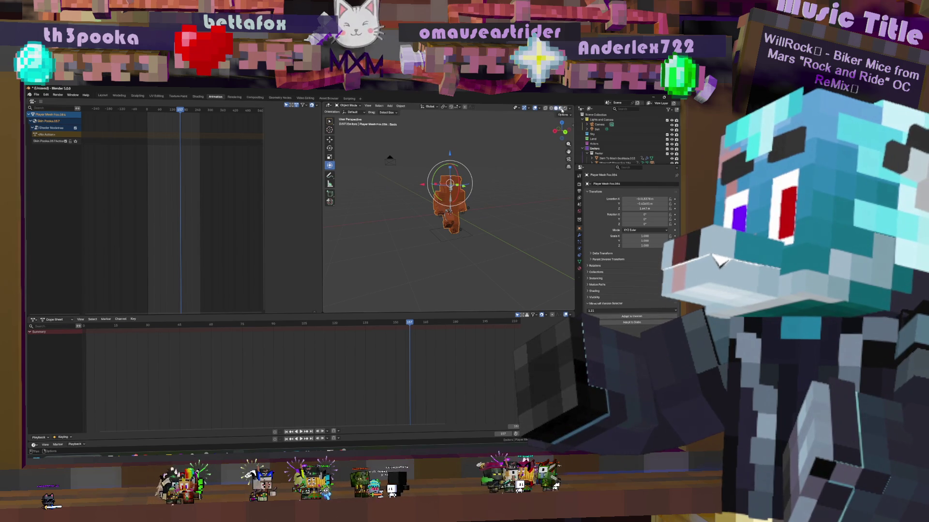
key(shift+z)
scroll(494, 228, up, 5)
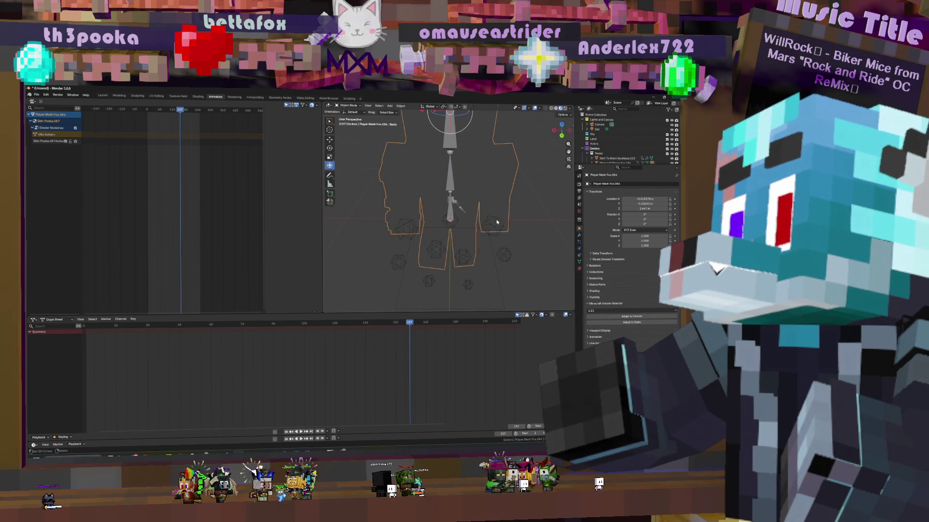
scroll(500, 222, down, 3)
mouse_move(501, 222)
middle_down()
mouse_move(463, 185)
mouse_move(480, 192)
middle_up()
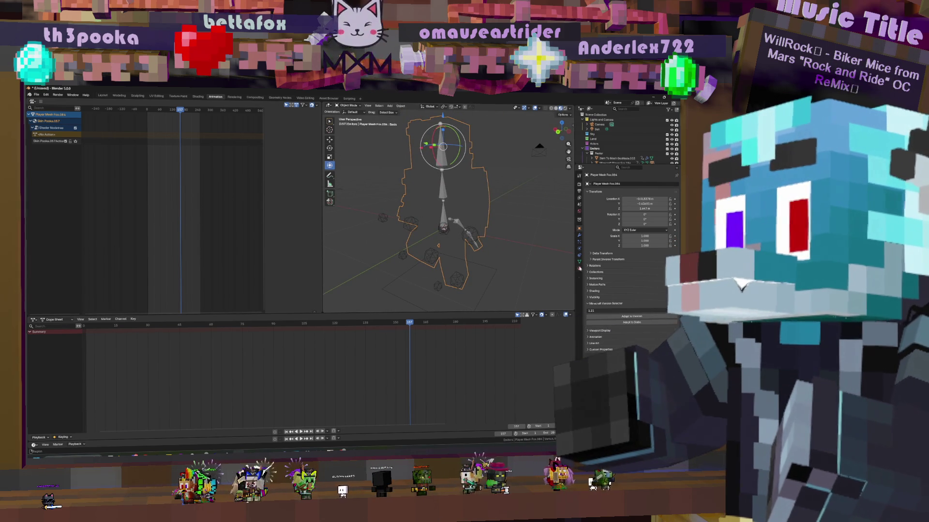
click(579, 268)
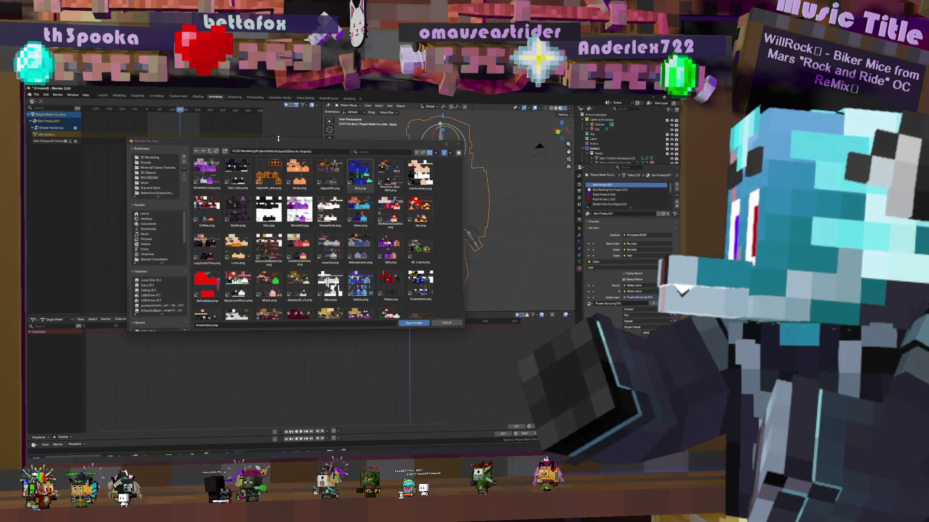
Load OG_Pwaster.png from Downloads, preview it in Rendered shading, then go to Shading workspace
click(148, 229)
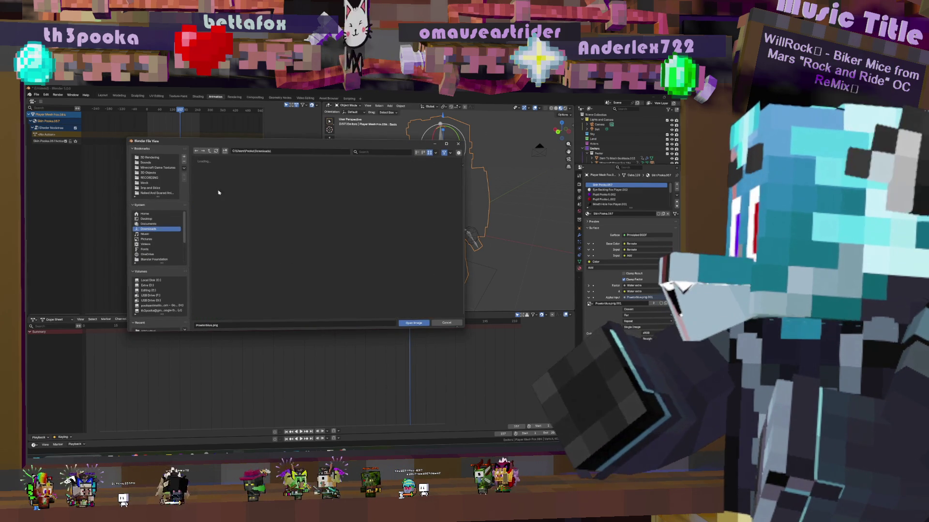
scroll(292, 230, down, 5)
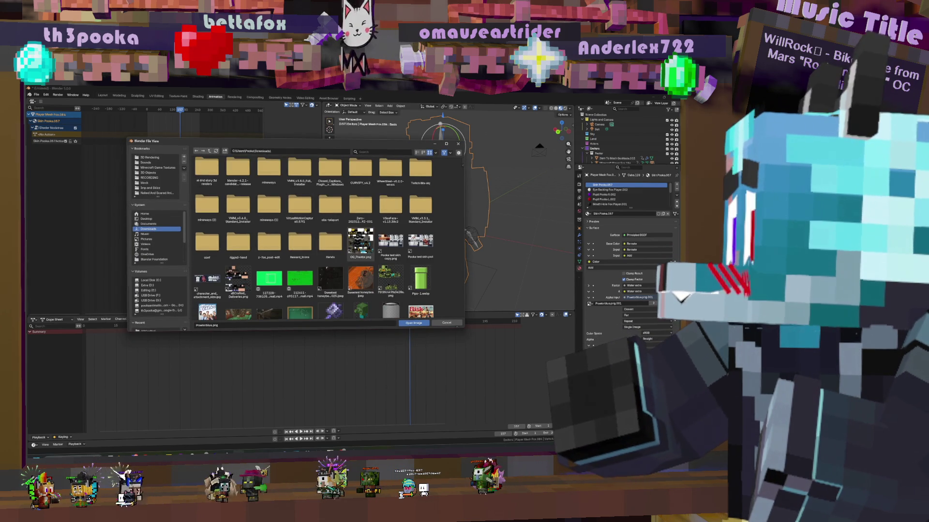
double_click(369, 235)
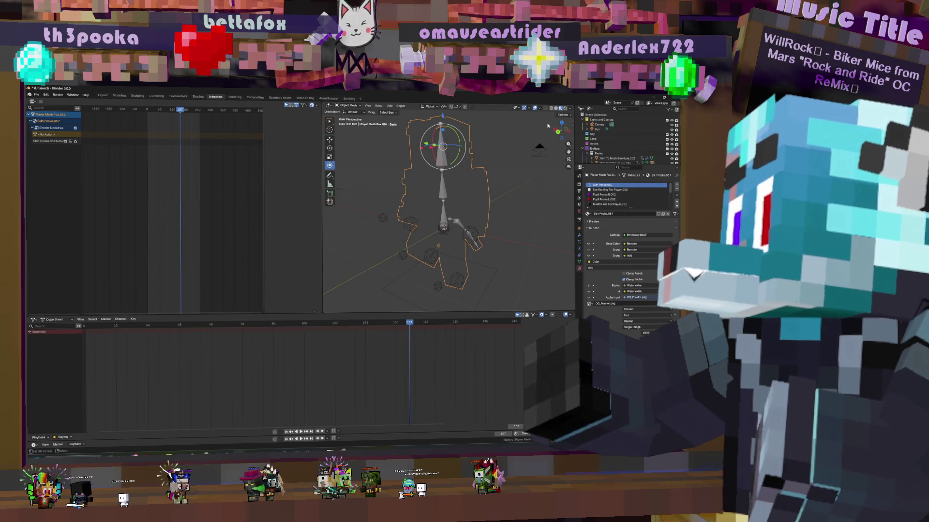
click(564, 110)
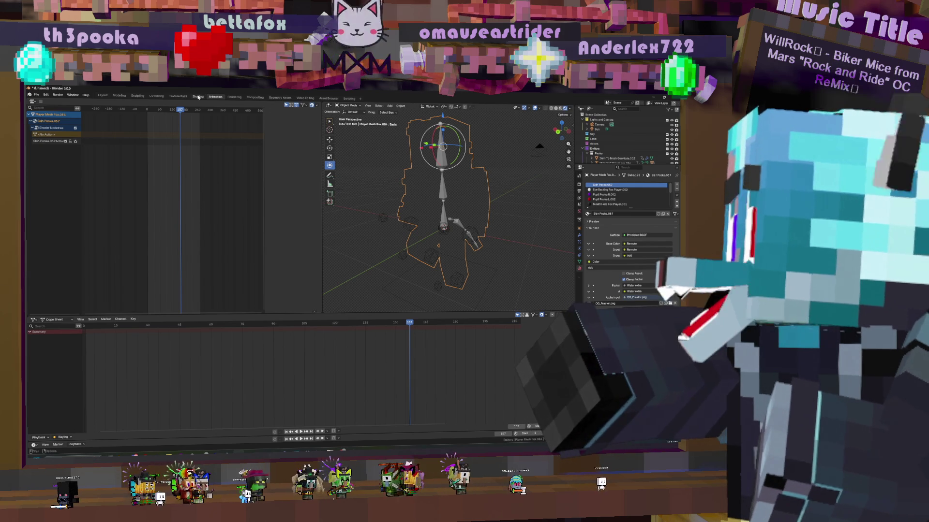
click(198, 97)
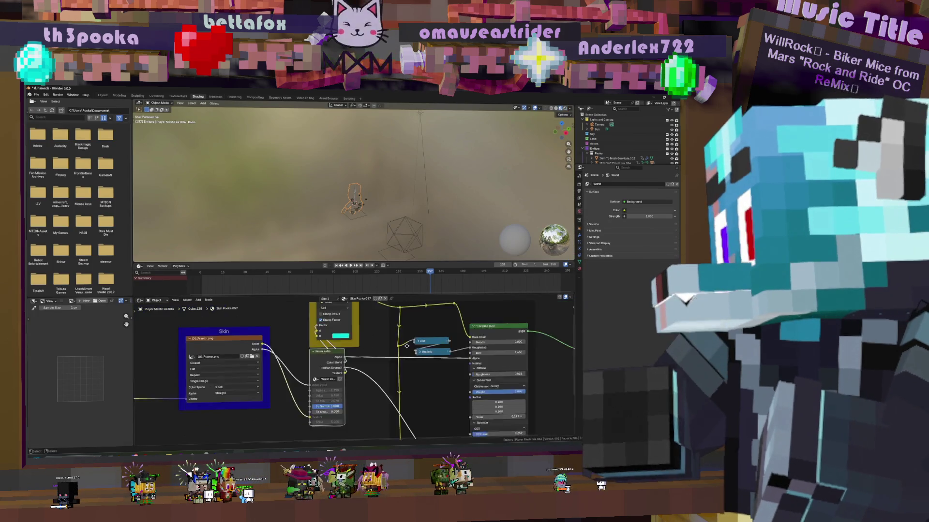
Connect the Skin texture's Color output to the Color Adjuster's A input
scroll(337, 380, up, 6)
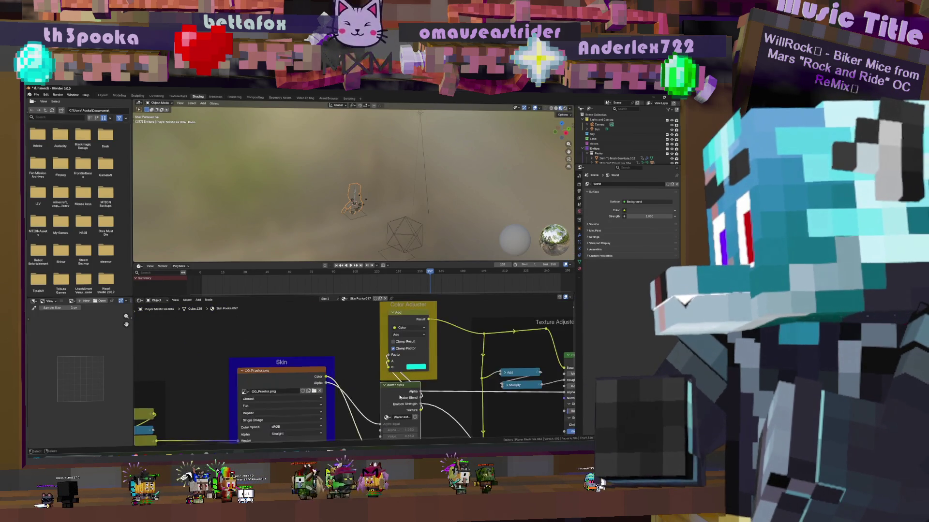
middle_drag(337, 379, 224, 380)
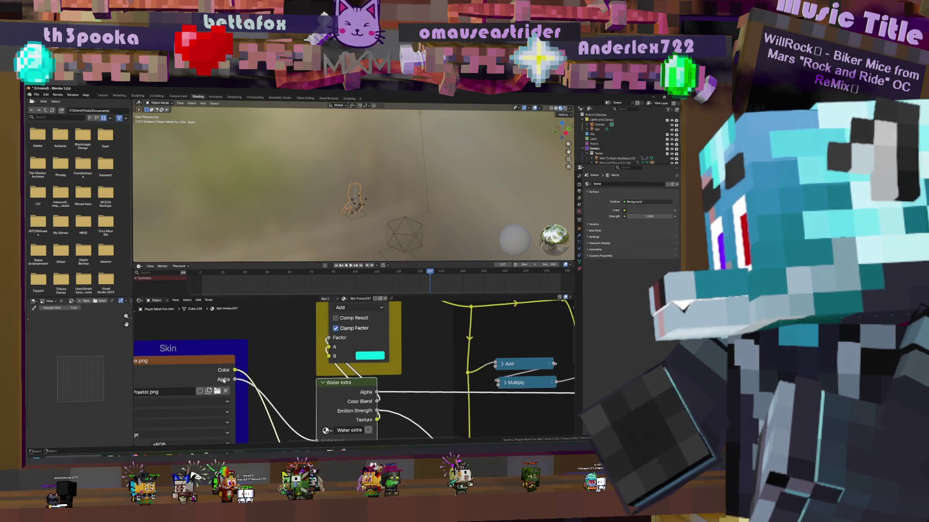
click(230, 376)
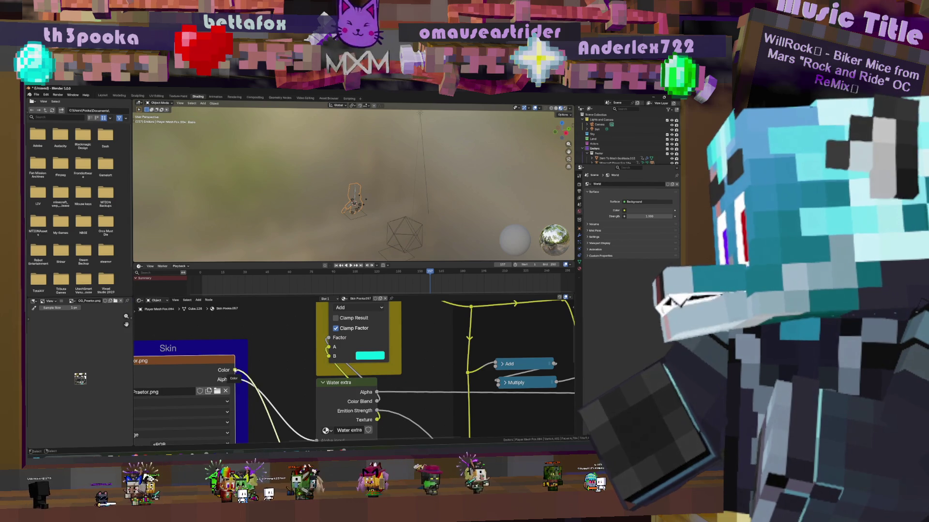
mouse_move(232, 375)
mouse_down()
mouse_move(336, 334)
mouse_move(339, 310)
mouse_move(329, 388)
mouse_up()
Link the Skin alpha to the Principled BSDF Alpha input and cut the Strength link
scroll(460, 362, down, 4)
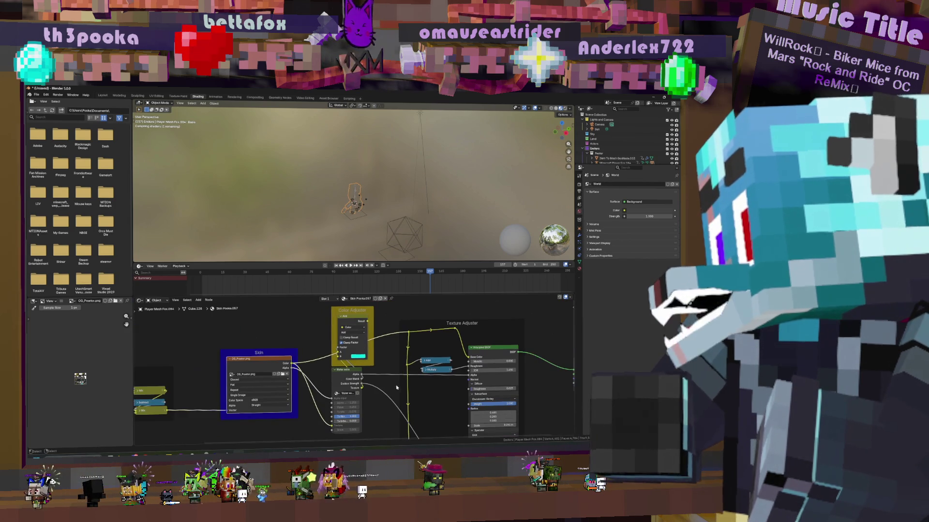
middle_drag(394, 372, 342, 351)
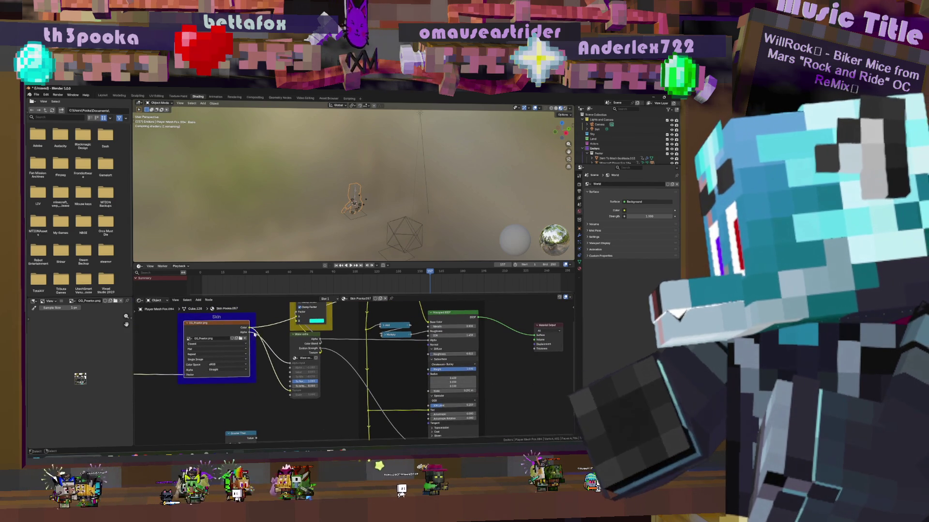
drag(248, 332, 428, 340)
key(Escape)
middle_drag(405, 364, 403, 343)
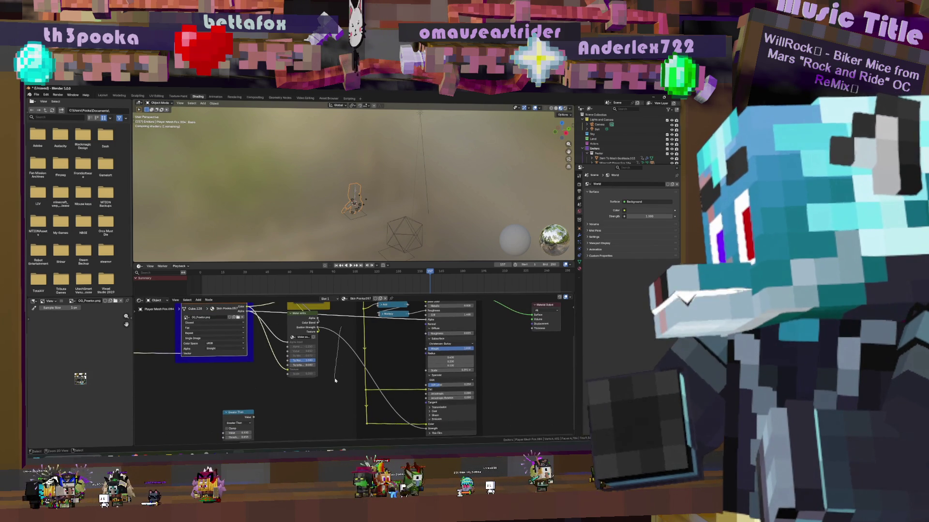
ctrl+right_drag(334, 381, 351, 362)
mouse_move(351, 351)
middle_down()
mouse_move(337, 390)
mouse_move(350, 418)
middle_up()
mouse_move(368, 228)
middle_down()
mouse_move(387, 188)
mouse_move(400, 186)
middle_up()
scroll(383, 208, up, 8)
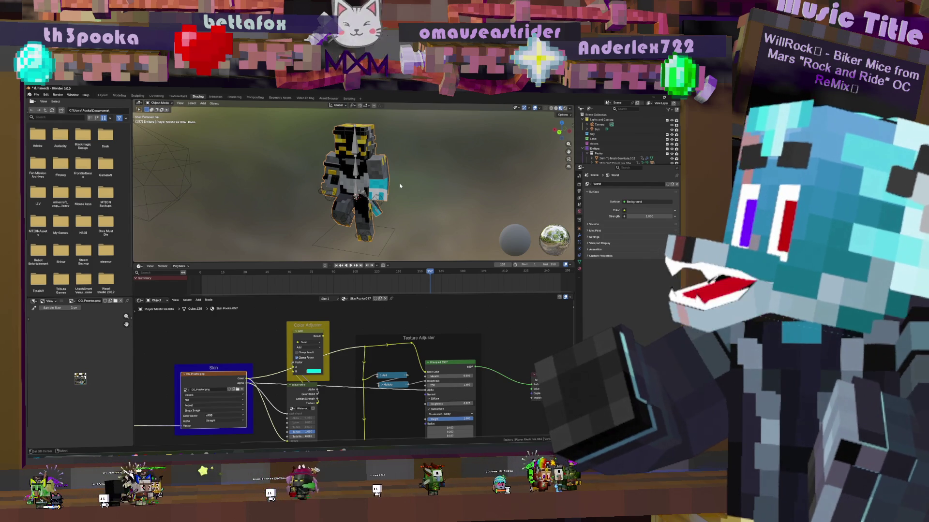
In the modifier stack, toggle Alpha Delete, set Extrusion Type to None, and open the image browser
mouse_move(380, 212)
middle_down()
mouse_move(444, 203)
mouse_move(440, 215)
middle_up()
scroll(415, 215, up, 5)
middle_drag(426, 364, 430, 326)
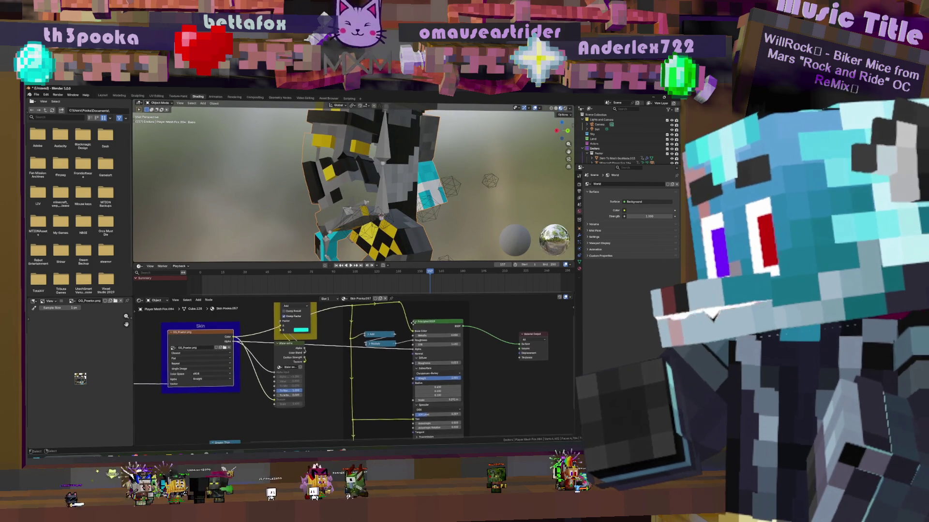
mouse_move(383, 372)
middle_down()
mouse_move(417, 379)
mouse_move(367, 366)
middle_up()
click(579, 237)
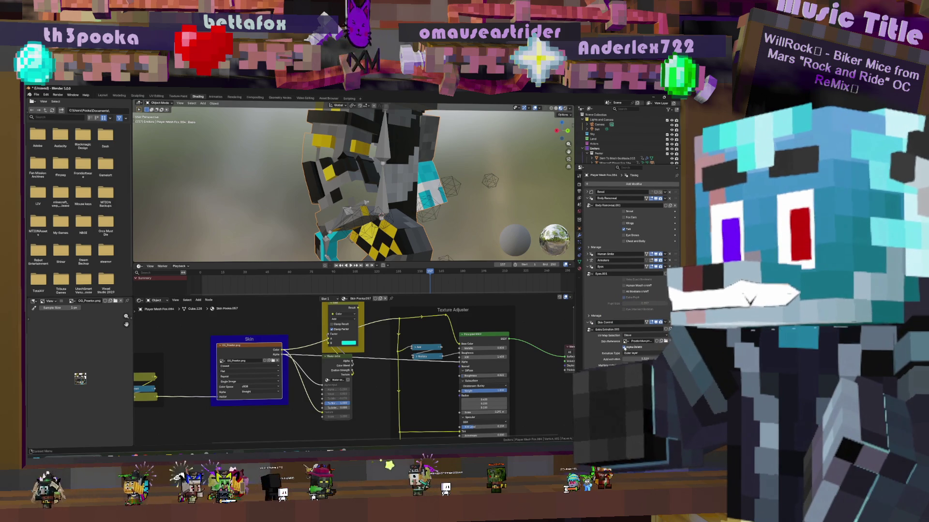
click(624, 347)
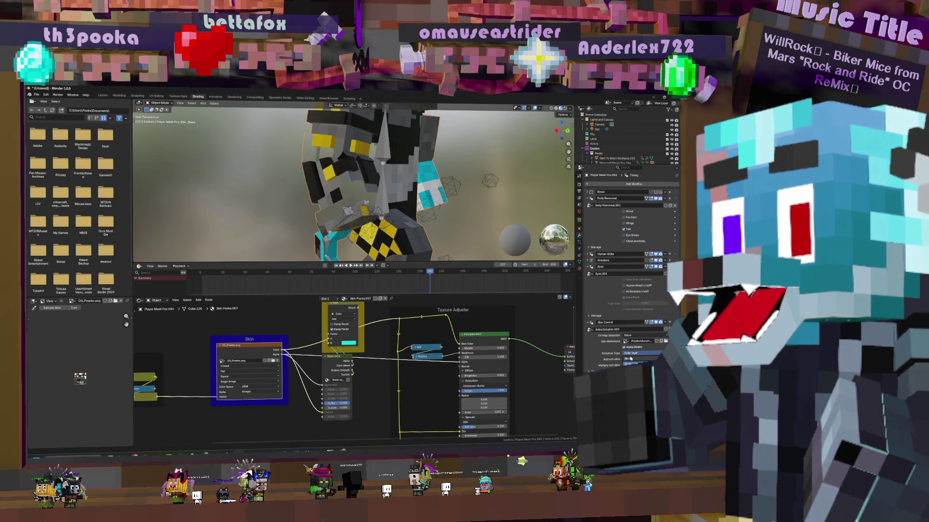
click(630, 358)
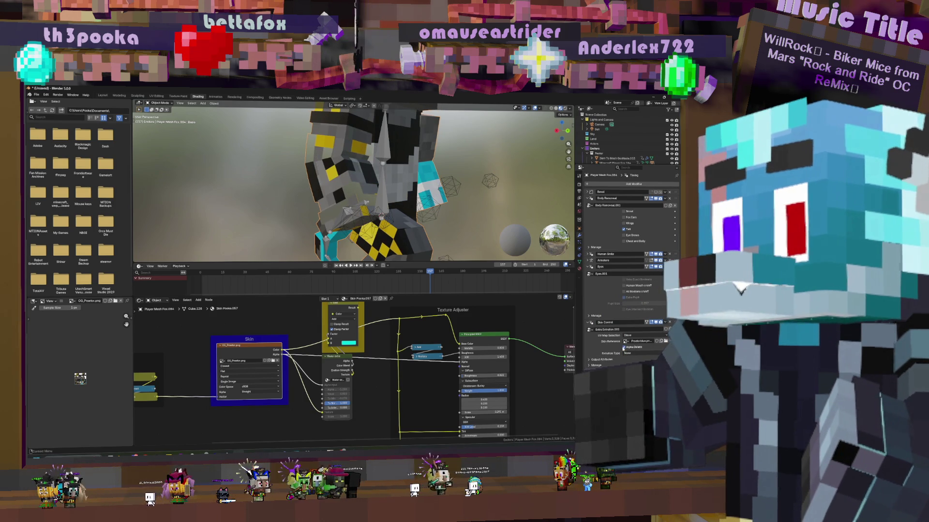
click(665, 341)
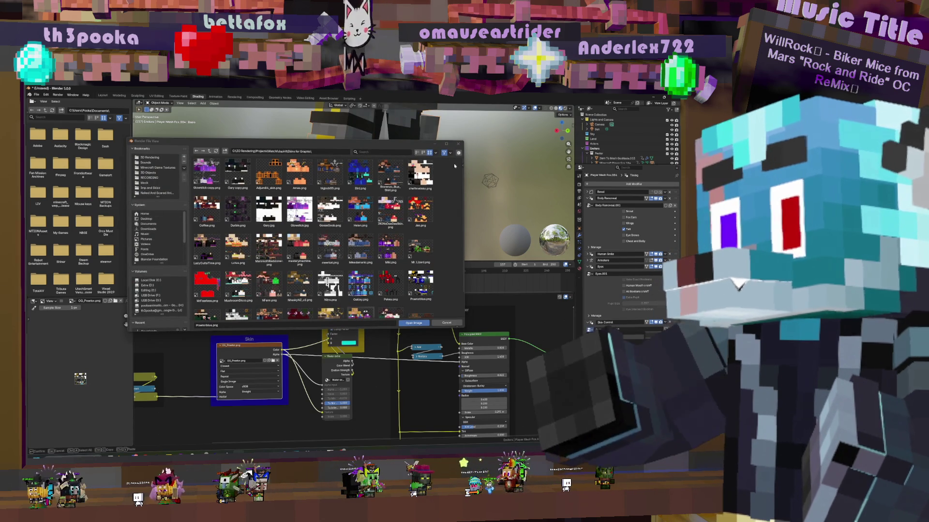
Close the file browser and choose the OG skin image as the Skin Reference
click(458, 144)
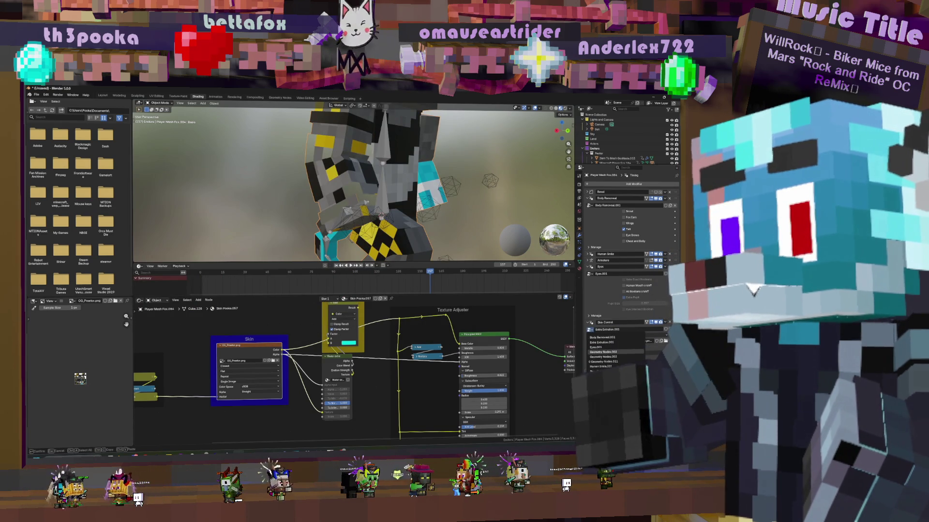
click(625, 341)
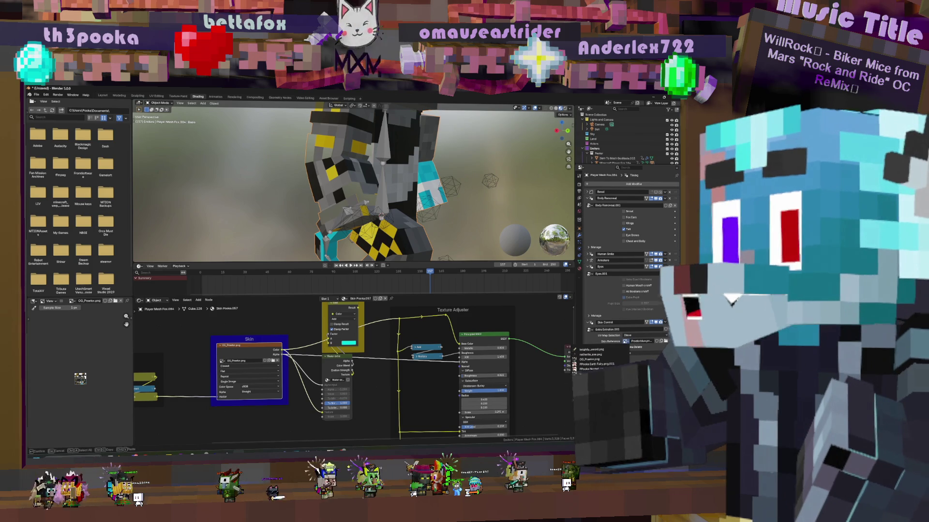
click(589, 359)
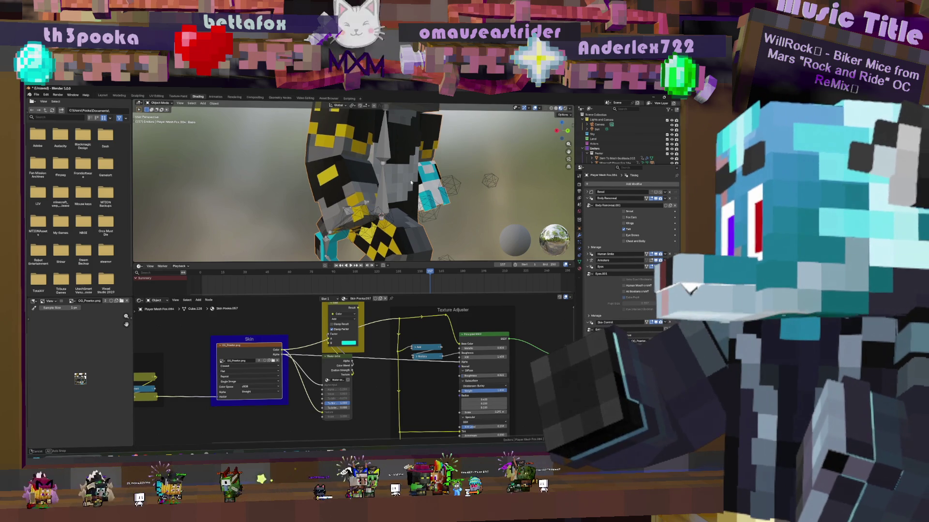
Orbit and walk the view toward the character to inspect the extruded skin
scroll(387, 185, up, 3)
mouse_move(388, 185)
middle_down()
mouse_move(428, 183)
mouse_move(388, 192)
middle_up()
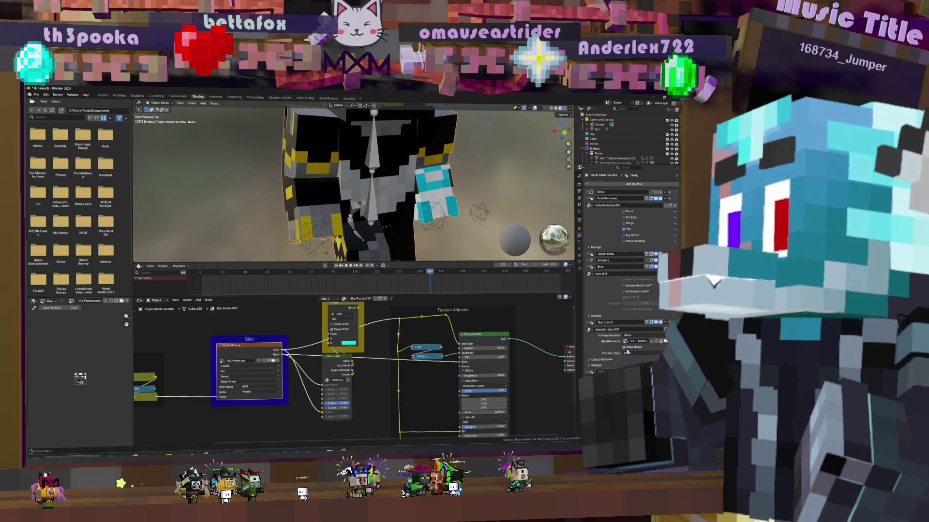
mouse_move(371, 206)
middle_down()
mouse_move(310, 163)
mouse_move(383, 164)
mouse_move(413, 181)
middle_up()
scroll(413, 181, up, 5)
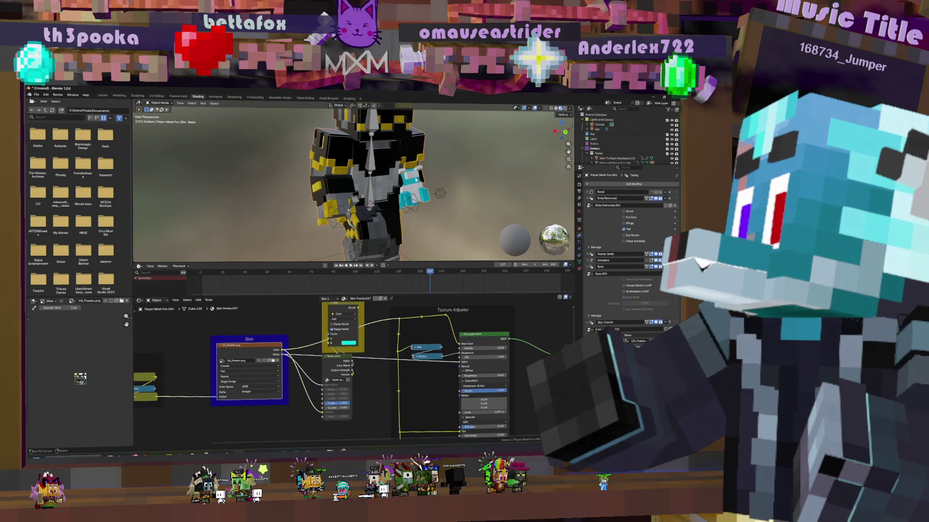
key(shift+grave)
key(w)
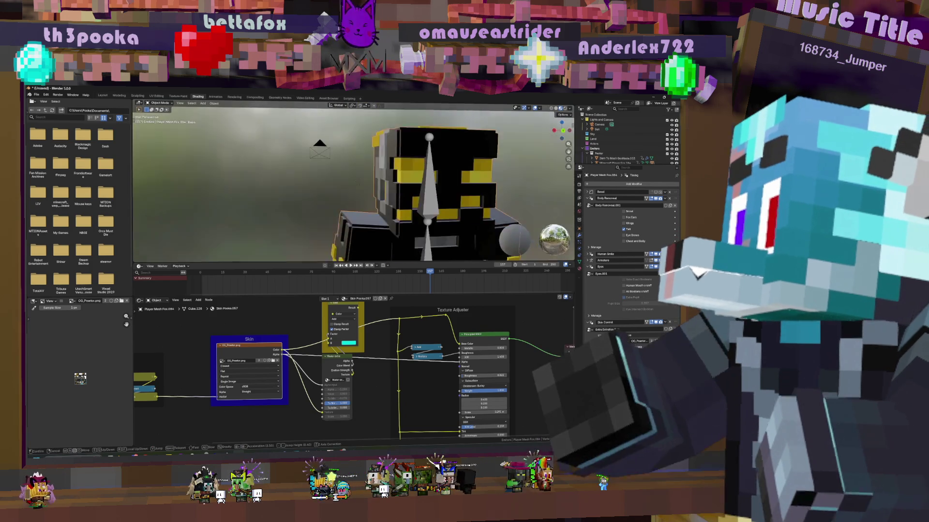
key(w)
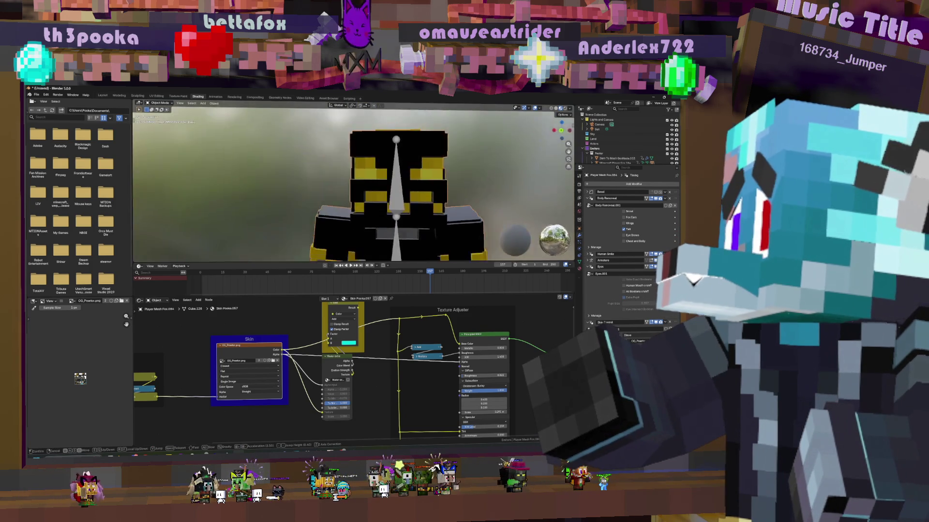
key(s)
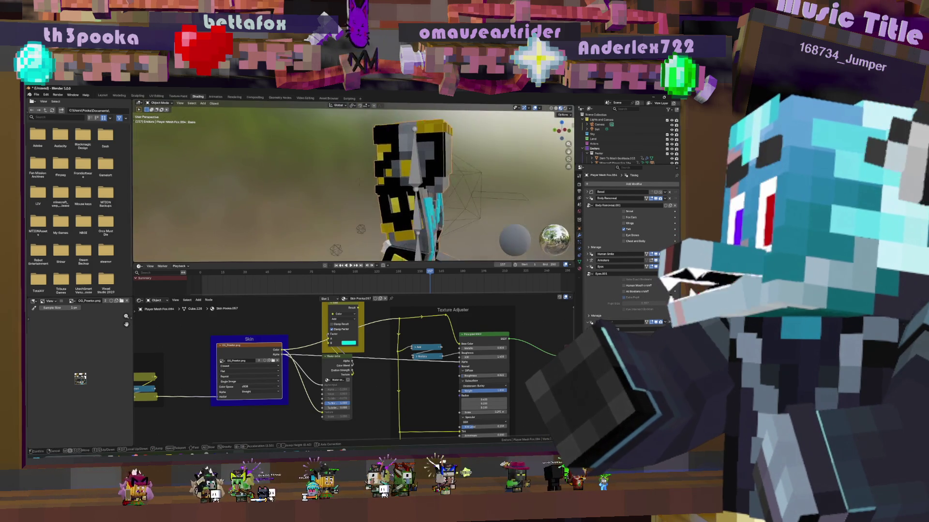
key(w)
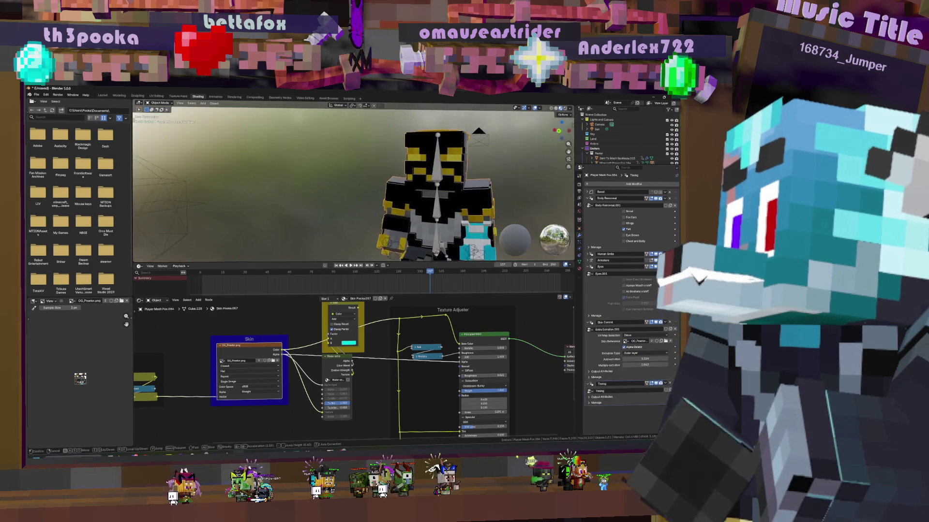
key(s)
click(413, 178)
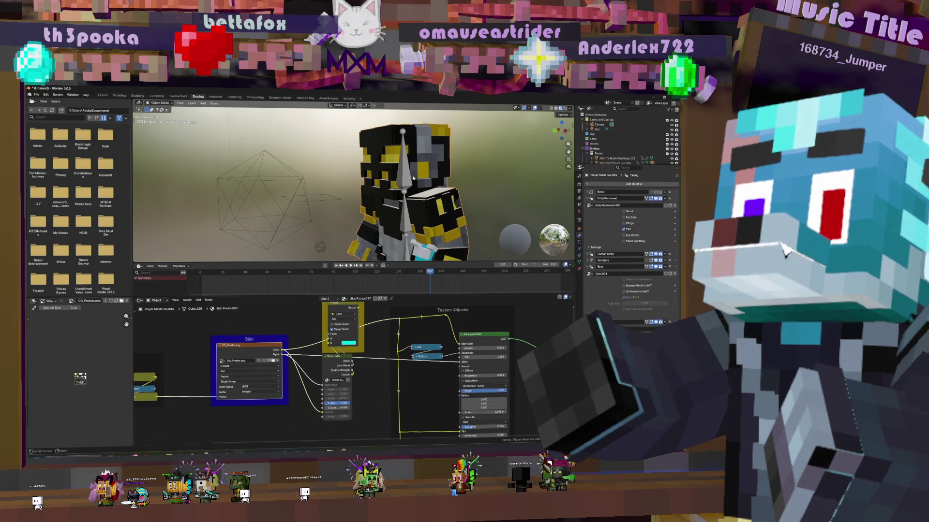
middle_drag(408, 171, 431, 223)
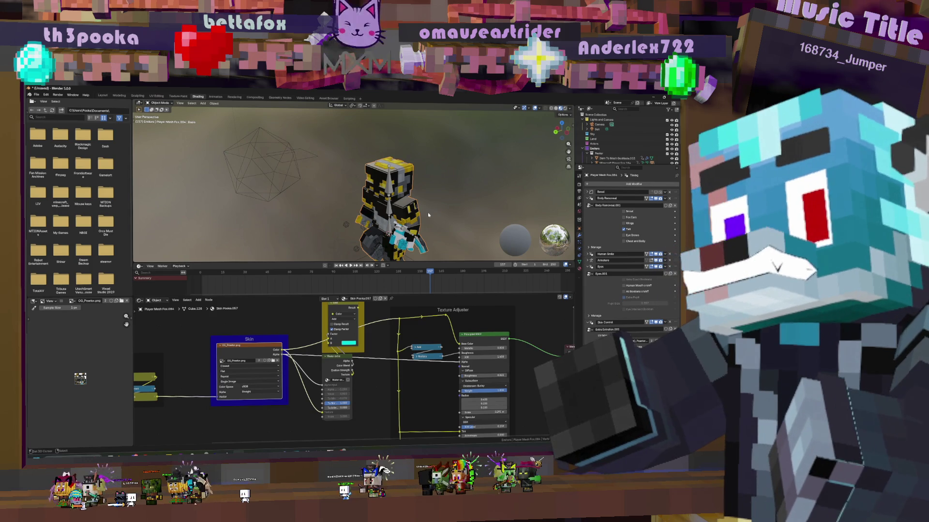
mouse_move(469, 163)
middle_down()
mouse_move(440, 170)
mouse_move(448, 168)
middle_up()
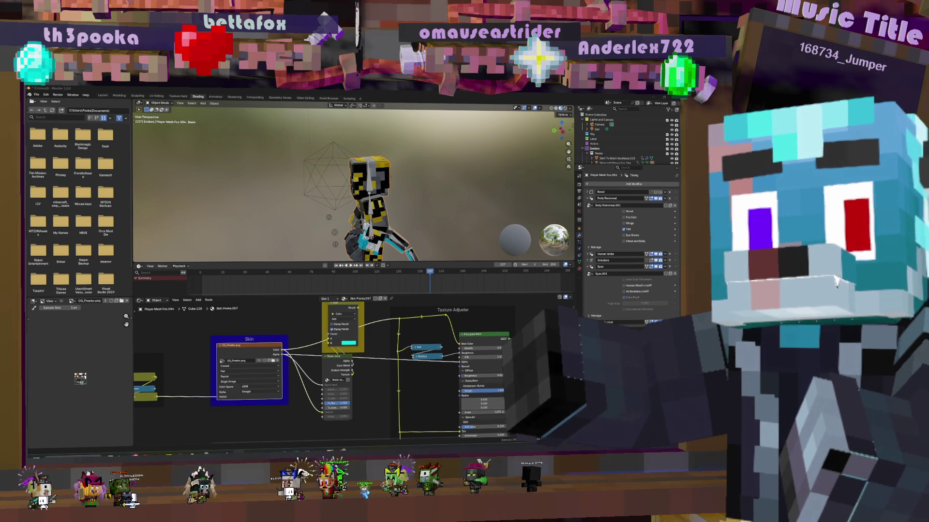
mouse_move(436, 212)
middle_down()
mouse_move(484, 226)
mouse_move(411, 193)
mouse_move(411, 201)
mouse_move(363, 214)
middle_up()
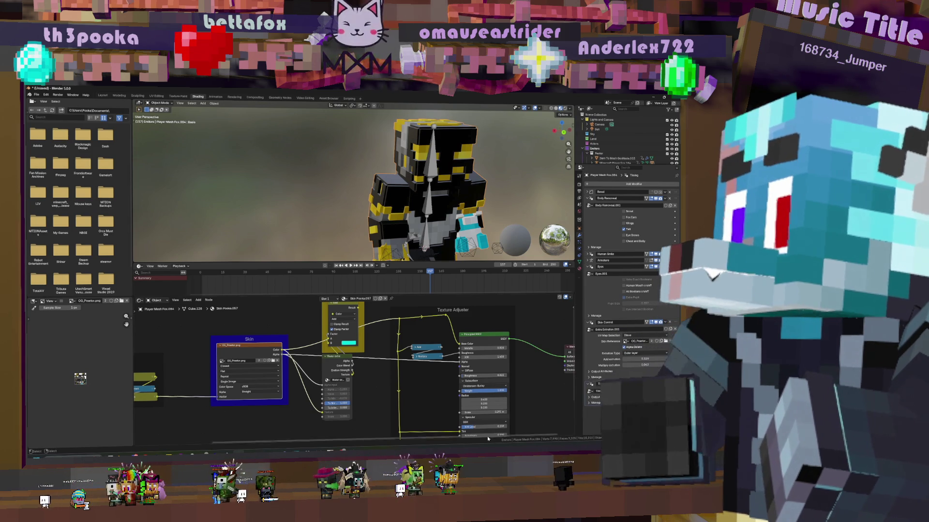
scroll(322, 383, down, 4)
middle_drag(450, 219, 424, 167)
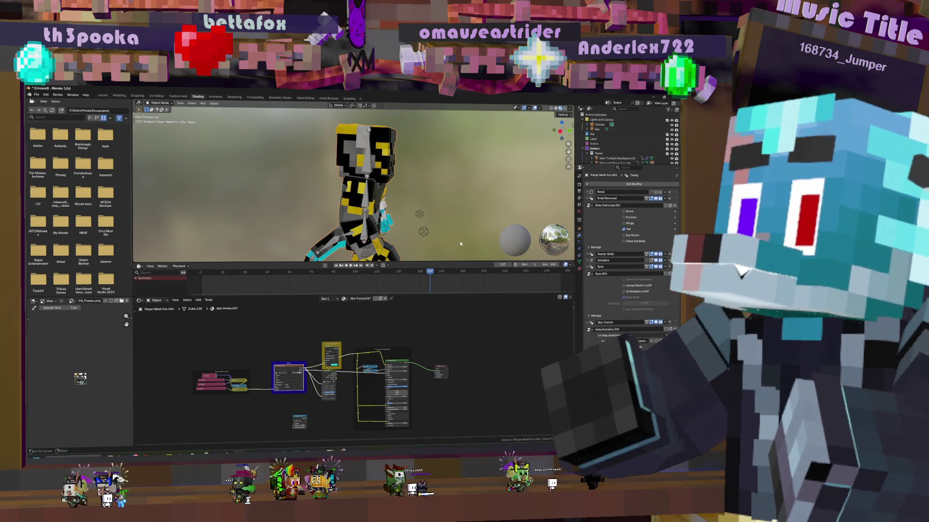
Play the animation, orbit out of camera view around the blocky character, and select its armature
key(space)
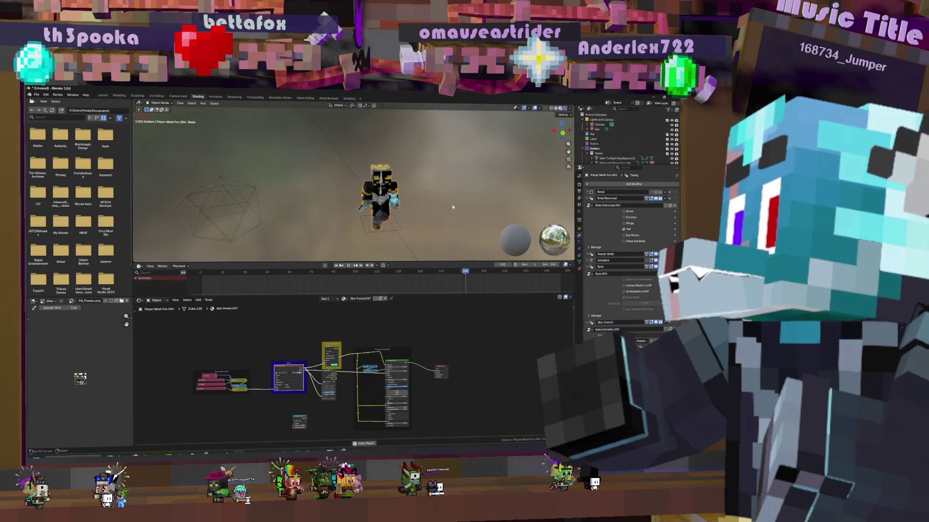
mouse_move(452, 207)
middle_down()
mouse_move(403, 213)
mouse_move(441, 209)
middle_up()
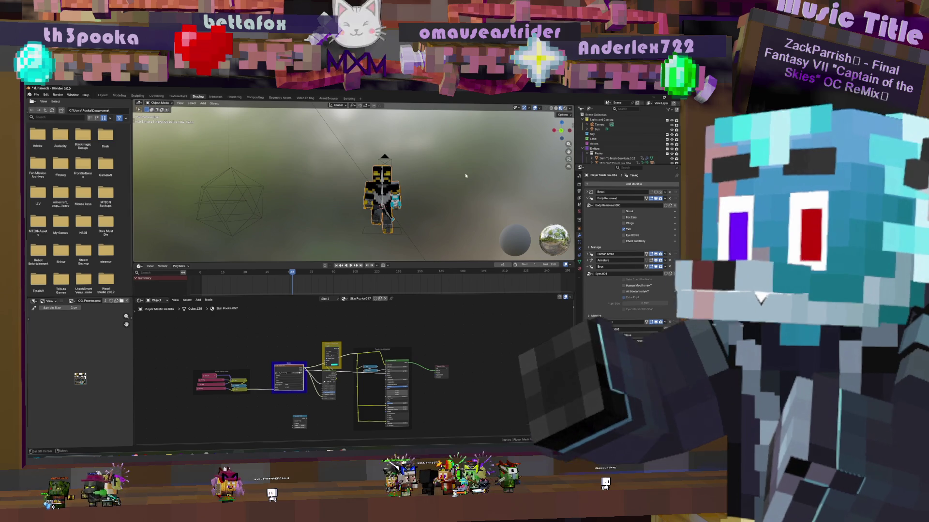
mouse_move(479, 205)
middle_down()
mouse_move(443, 202)
mouse_move(472, 206)
middle_up()
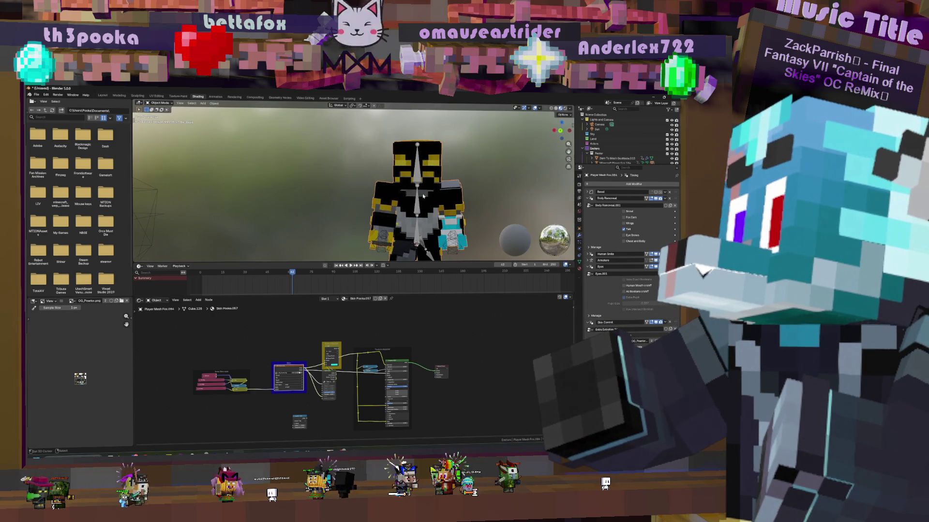
click(472, 206)
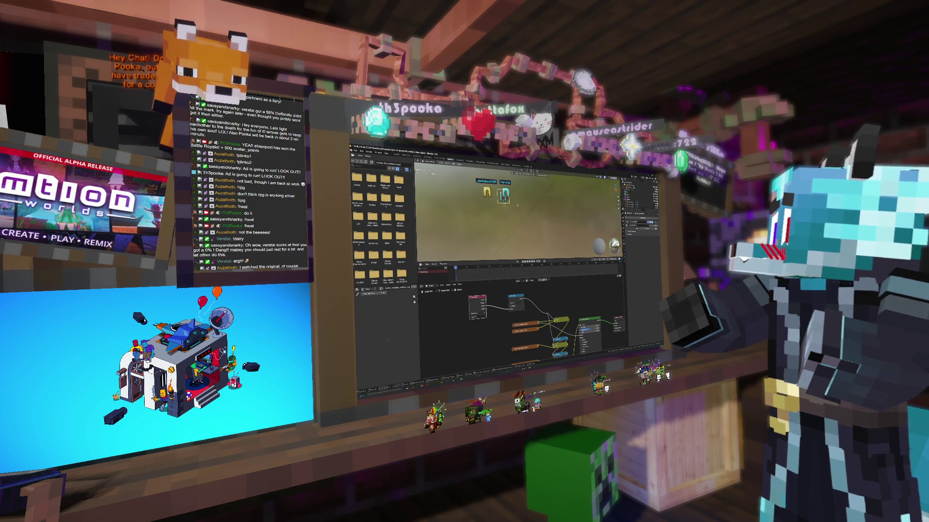
Orbit the view around the two pants objects and rotate the selected pants to face forward
click(518, 205)
scroll(520, 204, up, 3)
mouse_move(519, 204)
middle_down()
mouse_move(548, 212)
mouse_move(439, 170)
middle_up()
key(t)
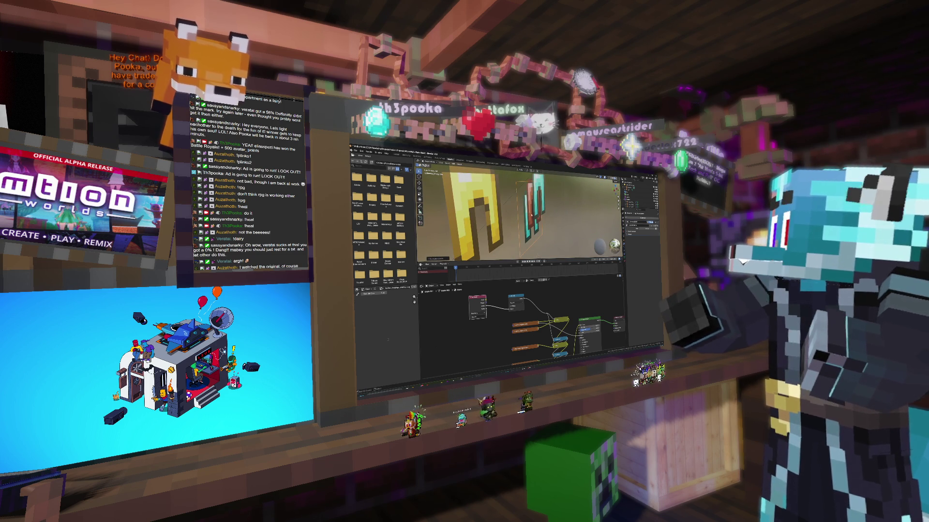
key(r)
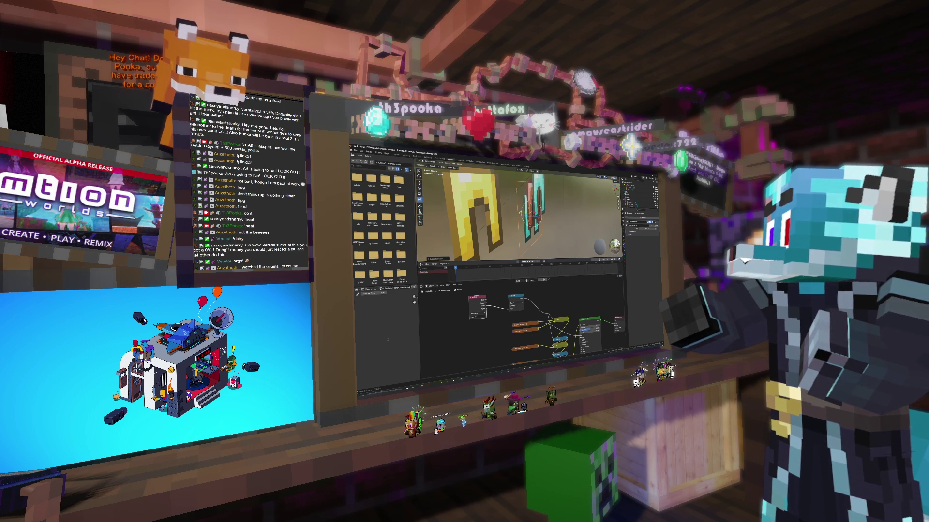
mouse_move(532, 213)
middle_down()
mouse_move(559, 216)
mouse_move(552, 220)
middle_up()
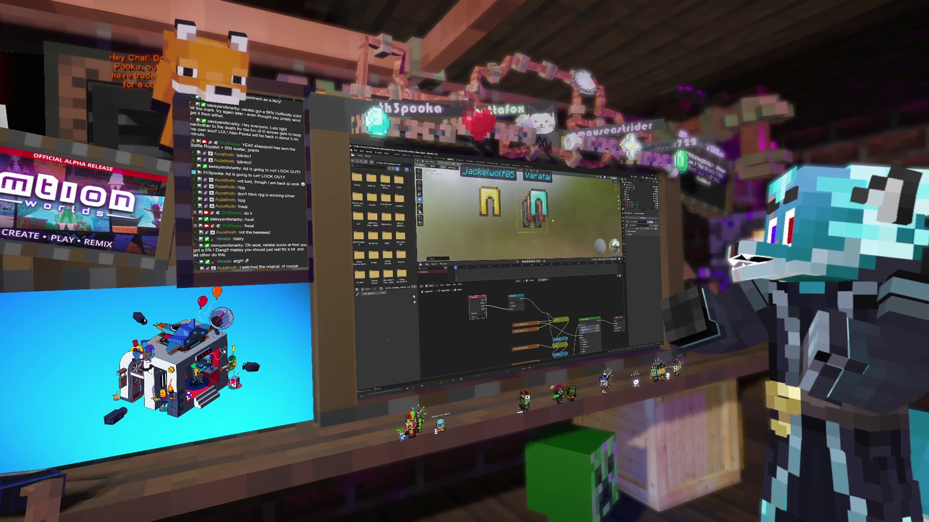
Zoom out and render the camera view of both name-tagged pants icons with Render Image
scroll(553, 221, down, 5)
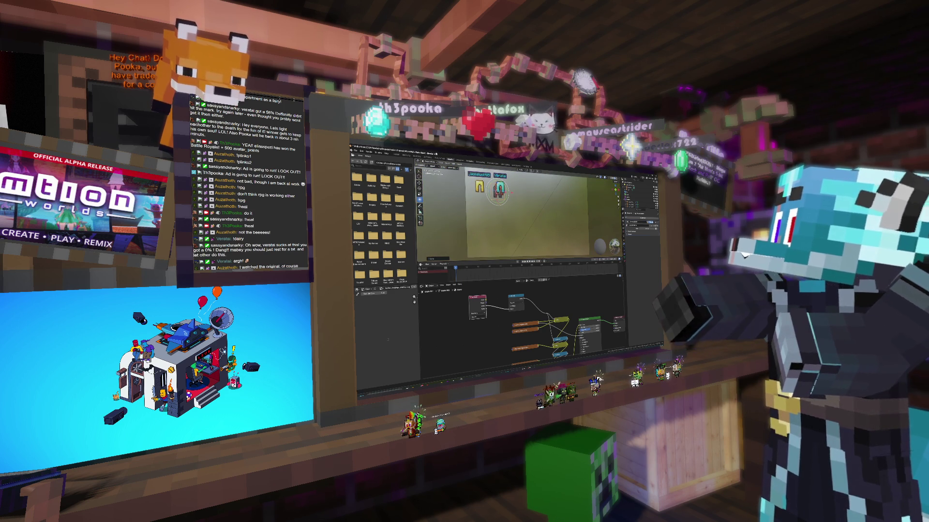
click(367, 153)
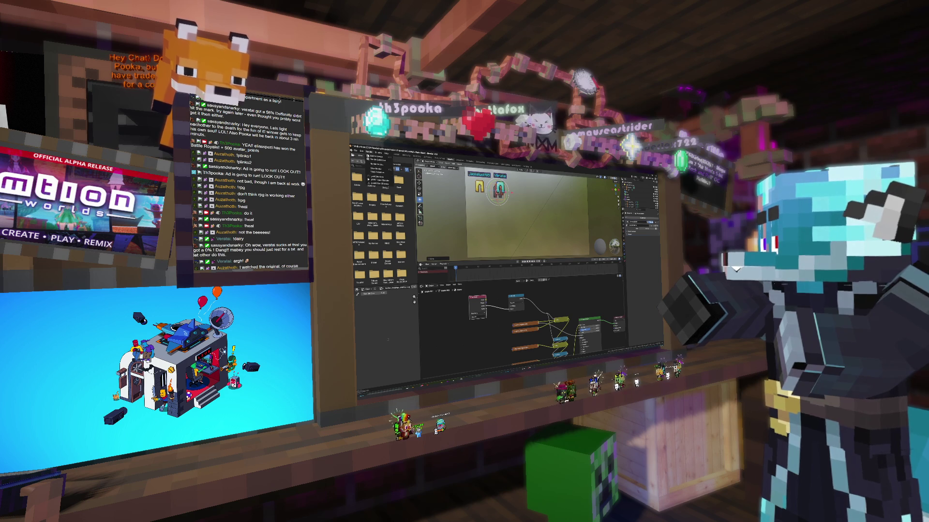
click(378, 157)
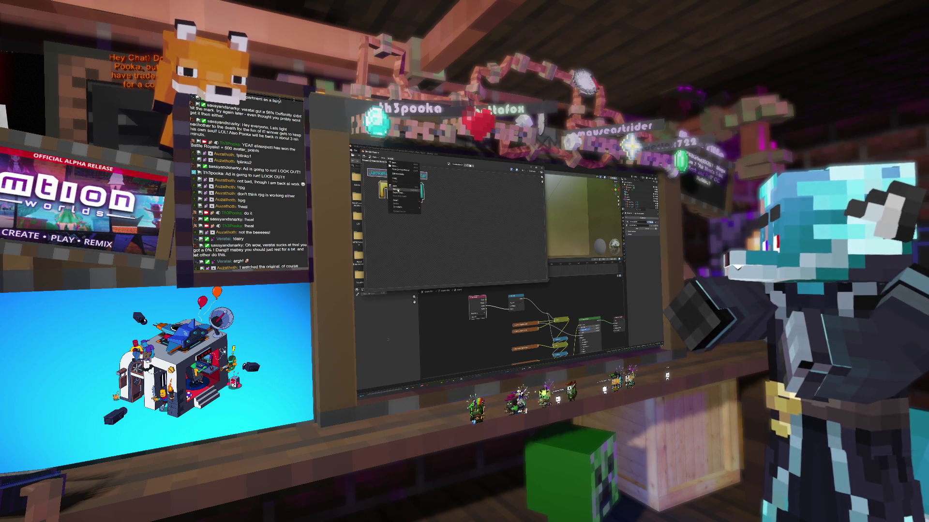
Save the render over the existing image in the pants subfolder, then orbit toward the scene's image display
key(alt+o)
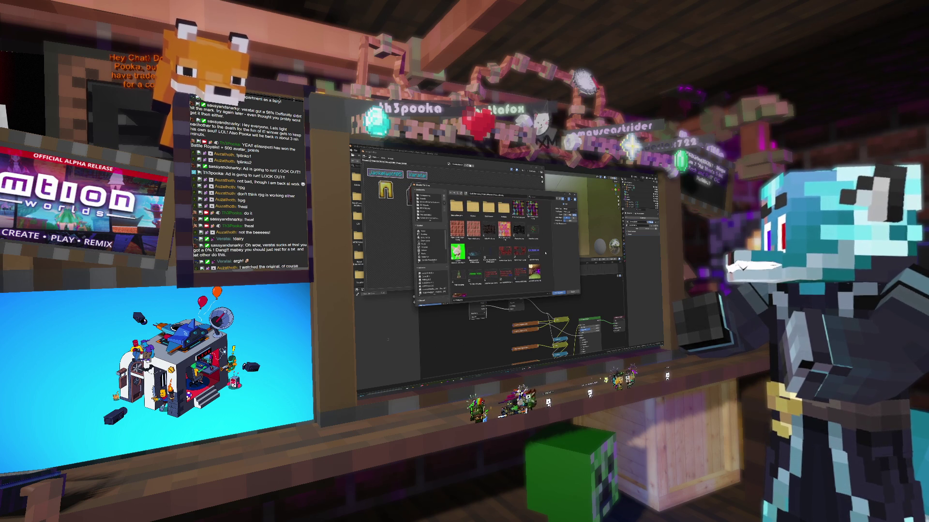
click(504, 209)
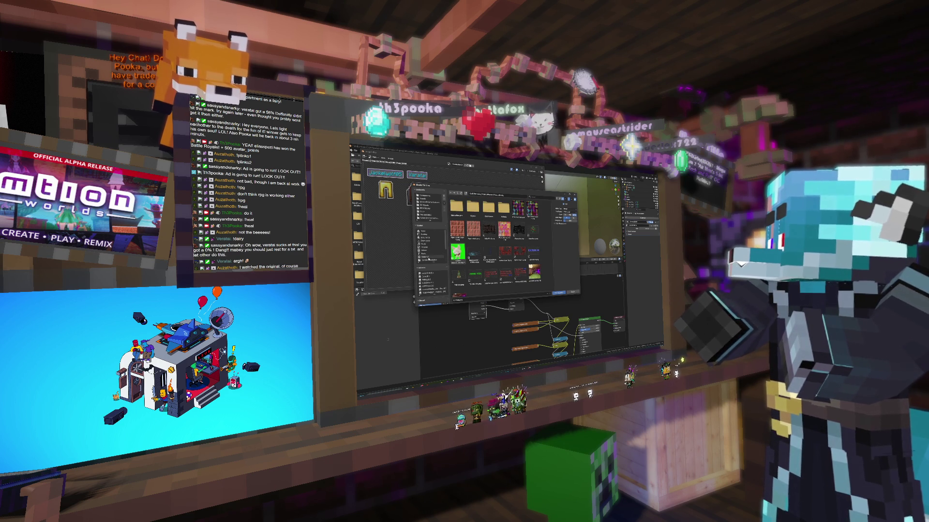
click(438, 294)
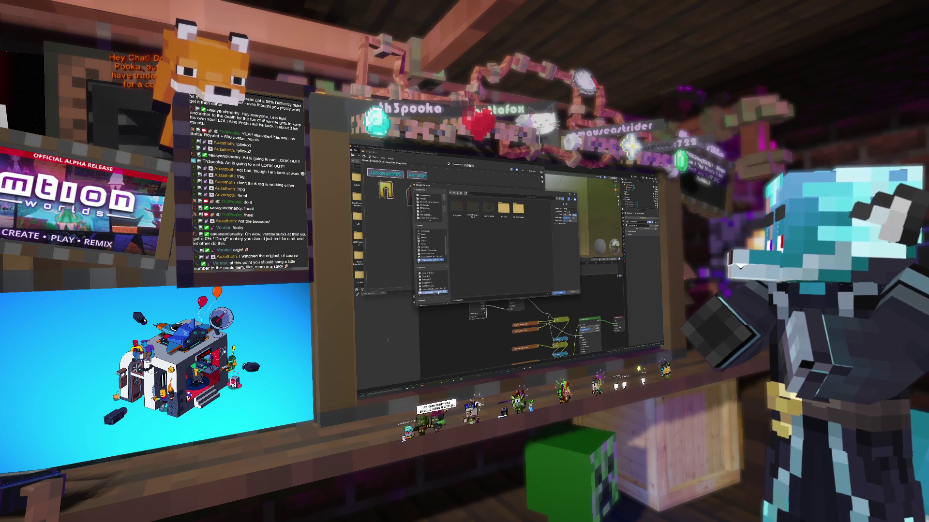
double_click(456, 206)
double_click(457, 207)
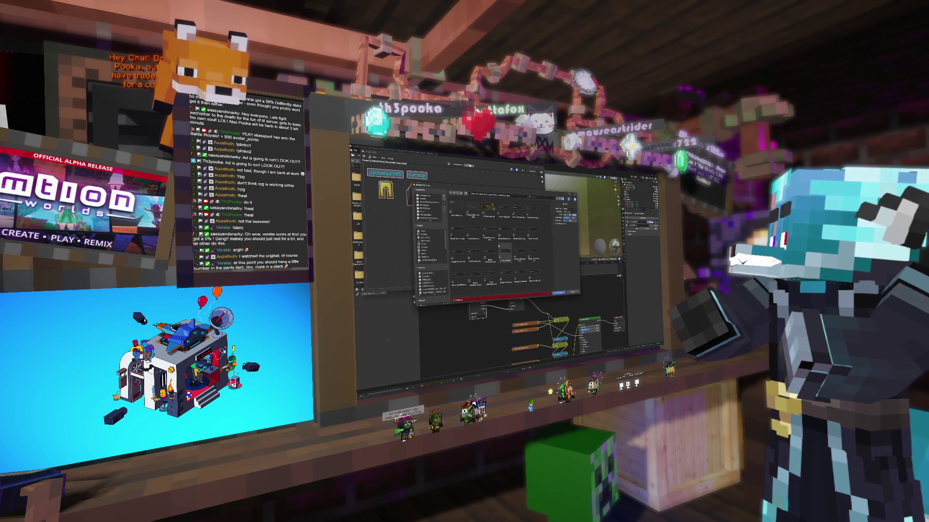
click(456, 206)
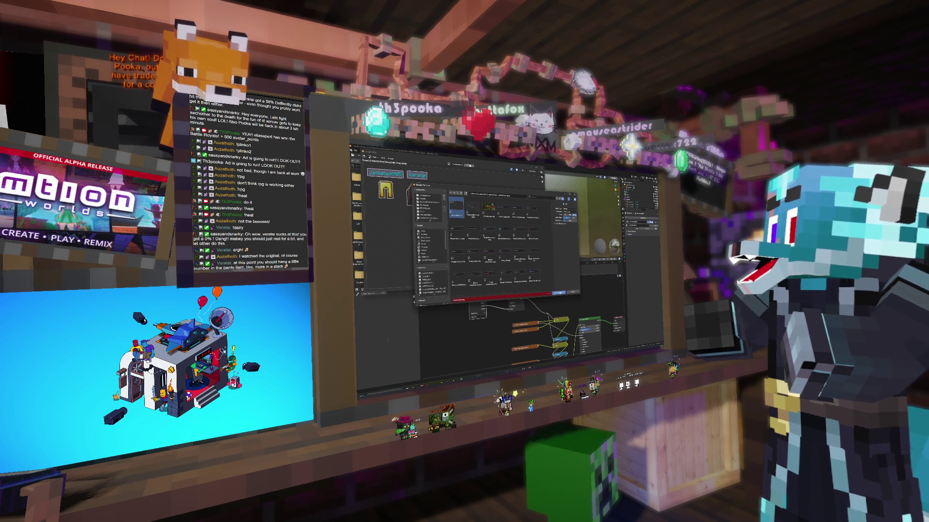
click(559, 293)
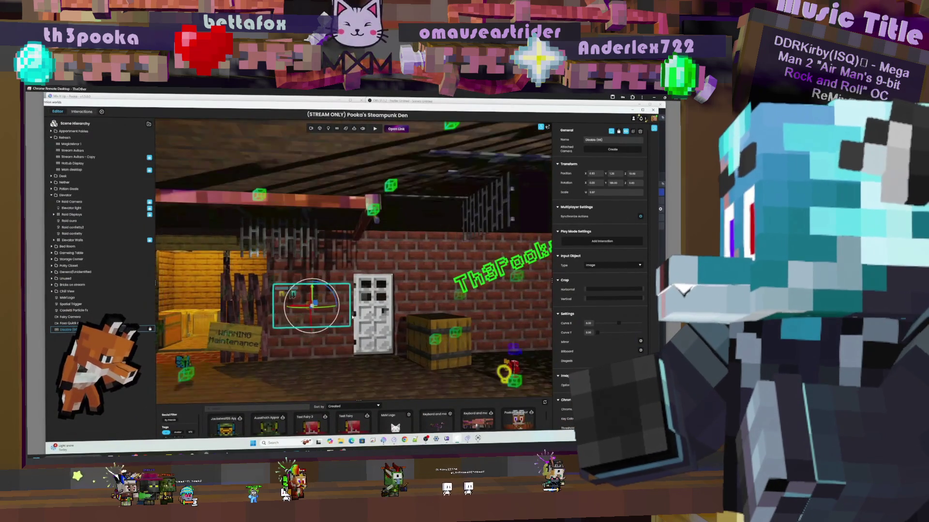
drag(354, 314, 328, 325)
Zoom the editor camera onto the display showing both pants icons, un-maximize the editor, and return to Blender
scroll(338, 323, up, 5)
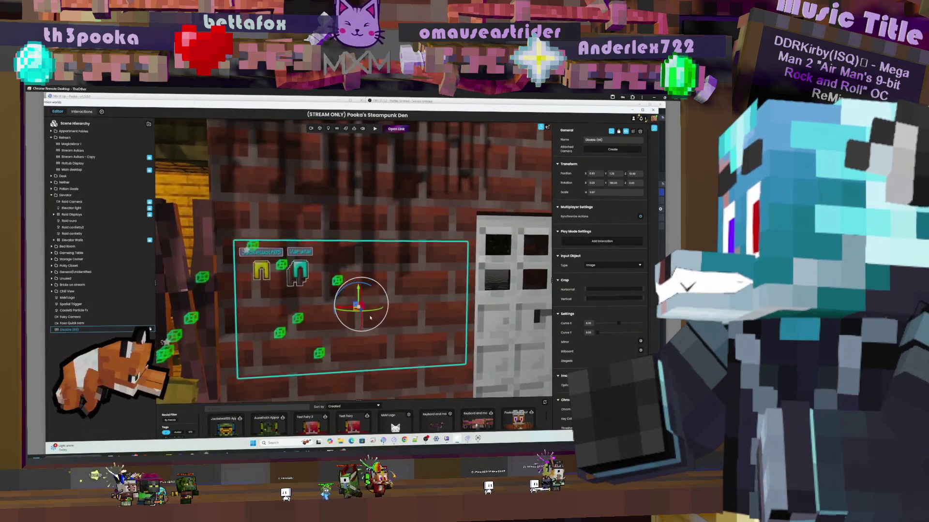
scroll(370, 317, up, 5)
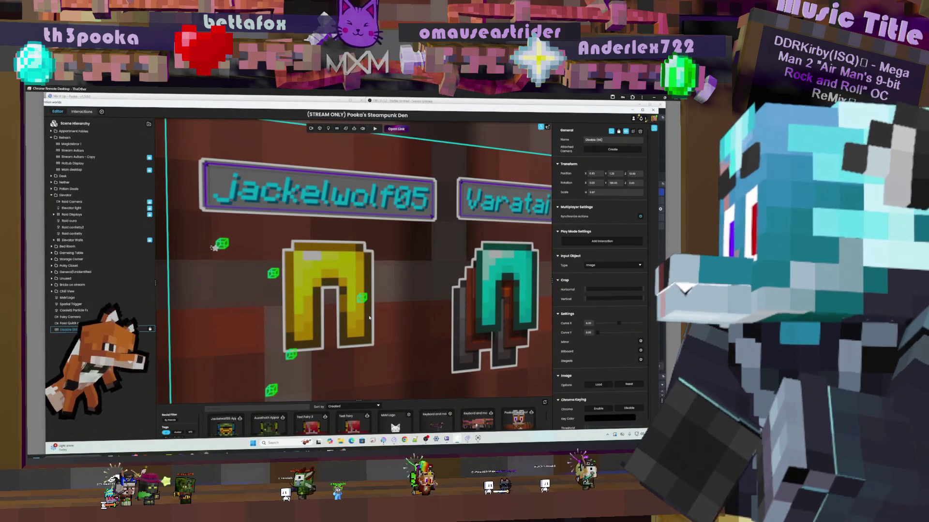
scroll(369, 318, down, 4)
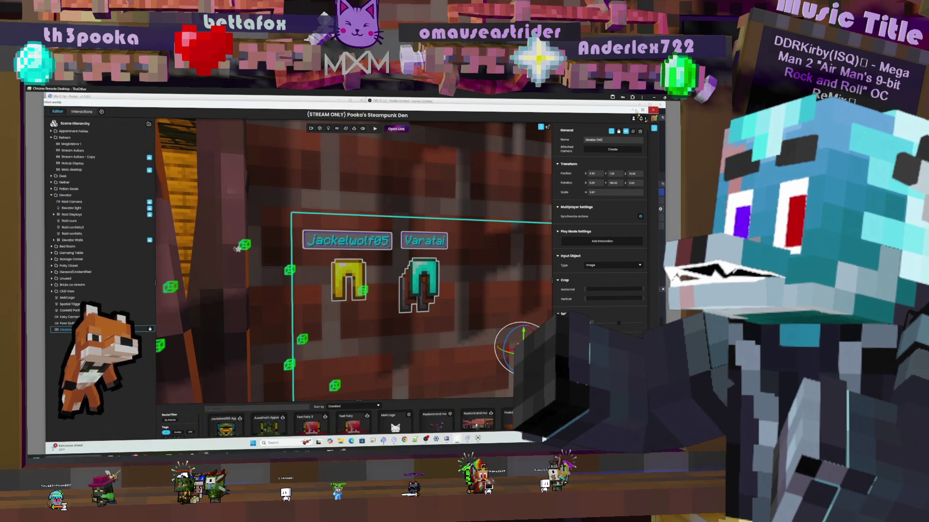
click(634, 112)
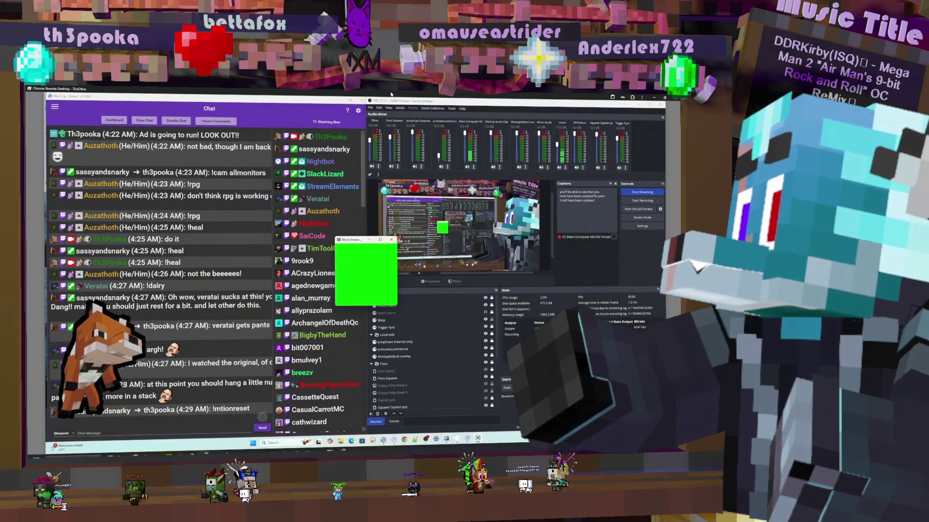
key(alt+Tab)
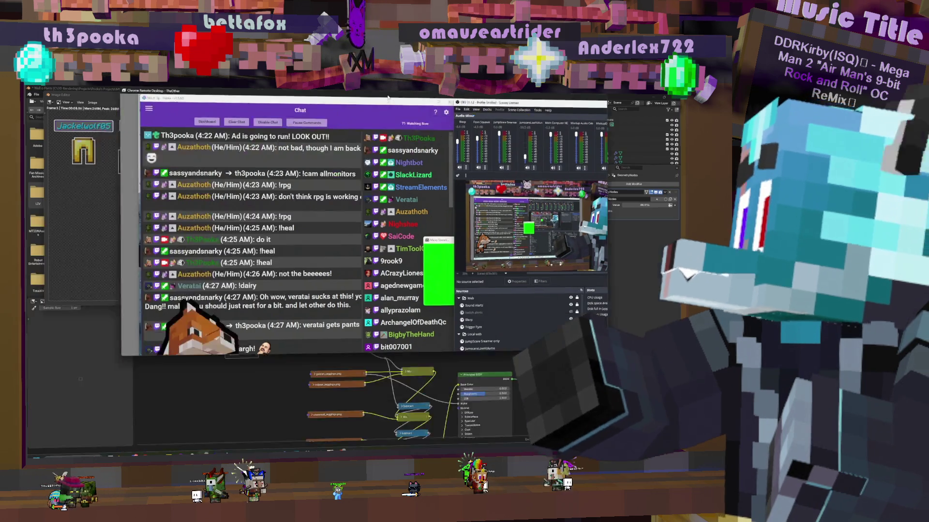
Close the floating window and the Render Result window, then save the Wall o Pants project
click(81, 379)
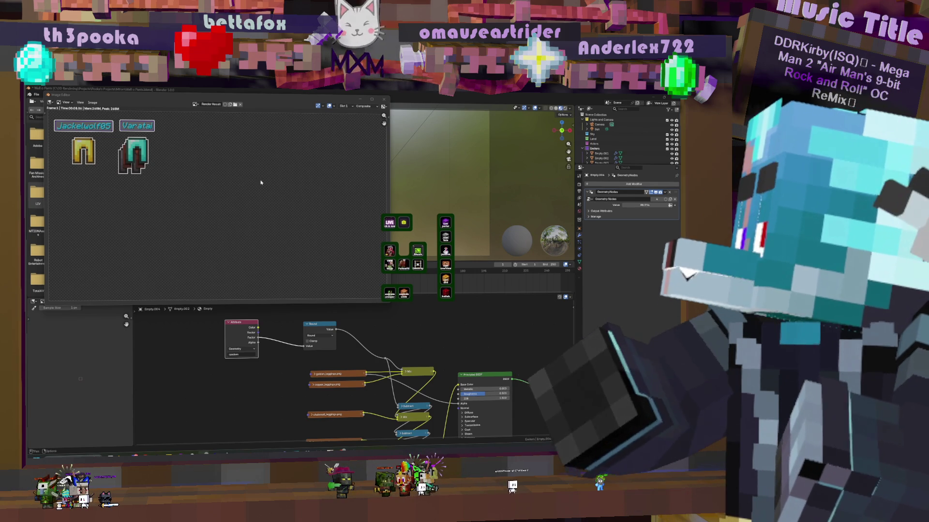
click(384, 100)
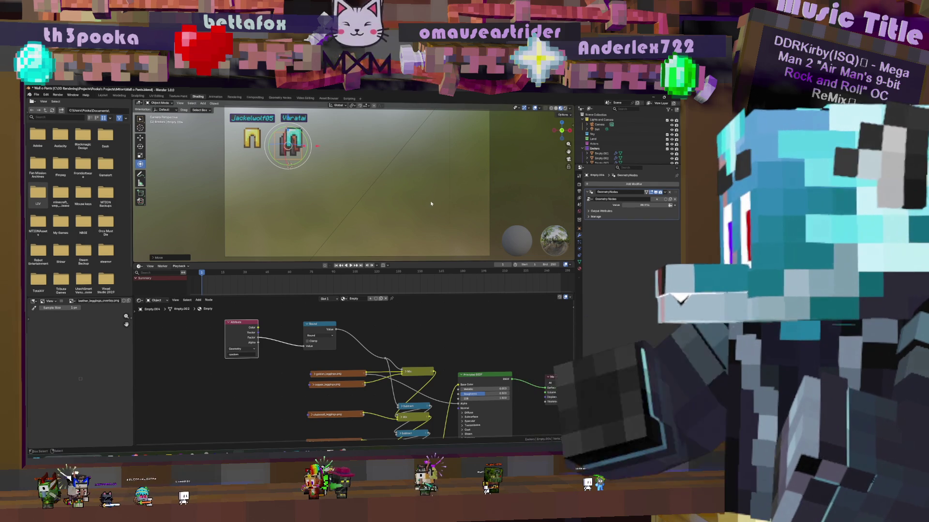
key(ctrl+s)
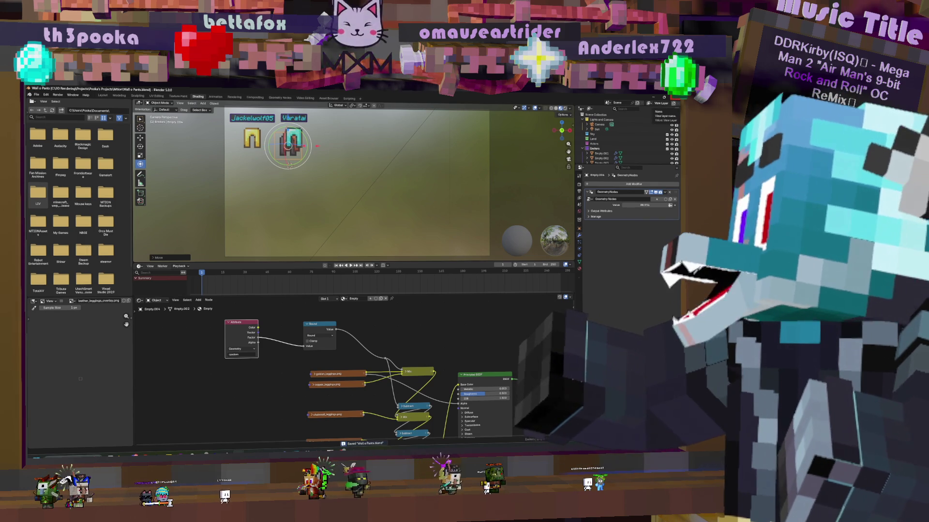
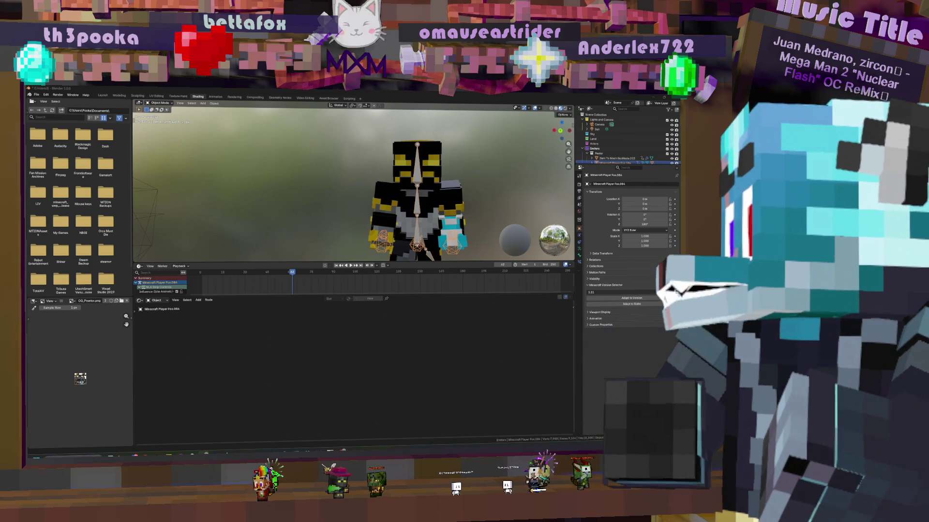
Zoom out and orbit so the rig, camera and wireframe icosphere show in Solid shading
mouse_move(238, 456)
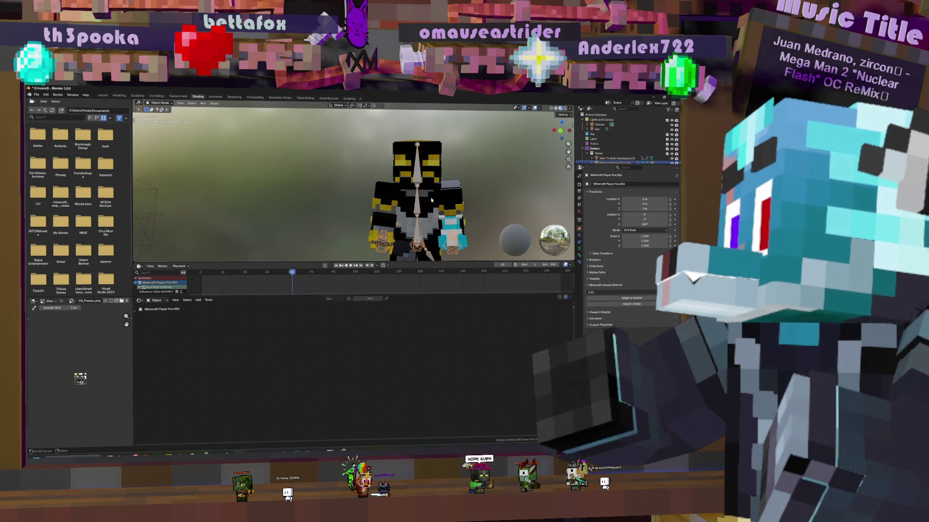
scroll(432, 200, down, 5)
middle_drag(444, 199, 382, 200)
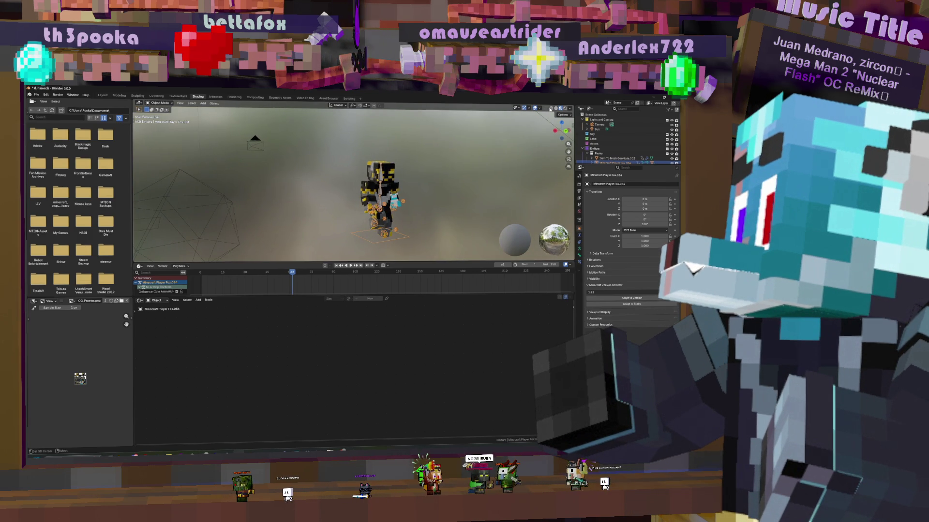
click(552, 109)
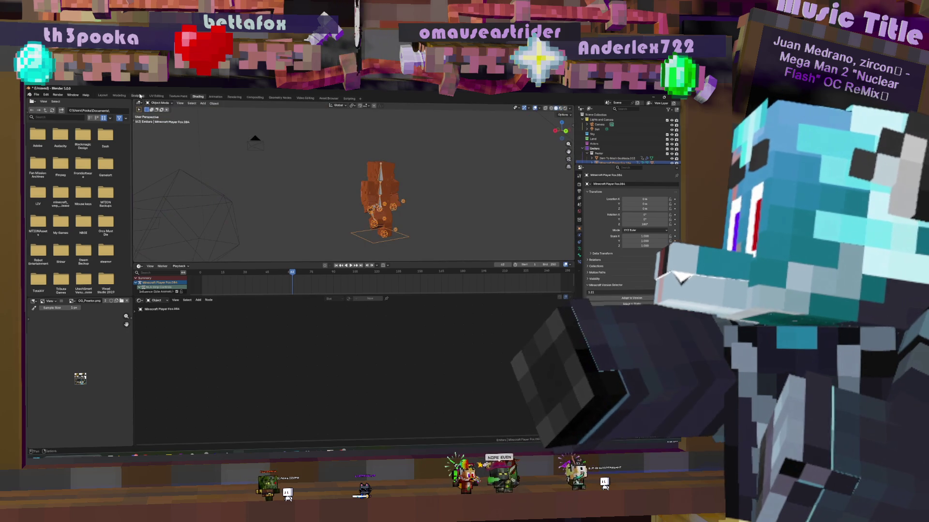
Switch to the Layout workspace and orbit the view around the scene
click(102, 95)
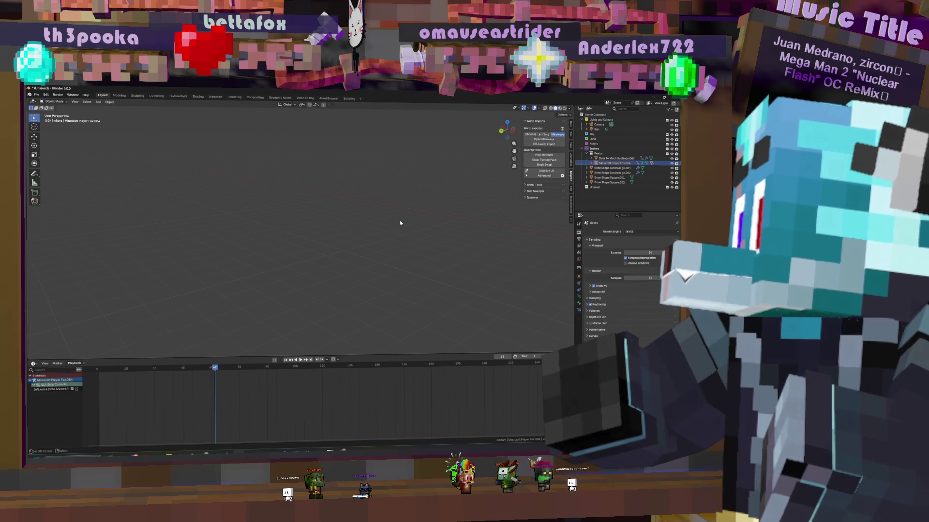
scroll(399, 220, down, 3)
middle_drag(399, 219, 304, 130)
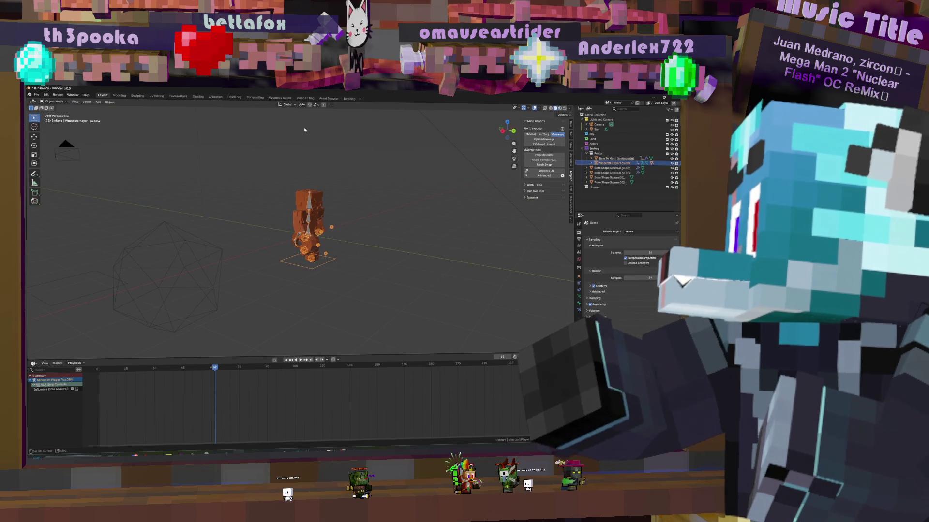
Set Material Preview shading and orbit to see the textured character with the camera centred
click(559, 109)
mouse_move(404, 201)
middle_down()
mouse_move(328, 213)
mouse_move(328, 221)
middle_up()
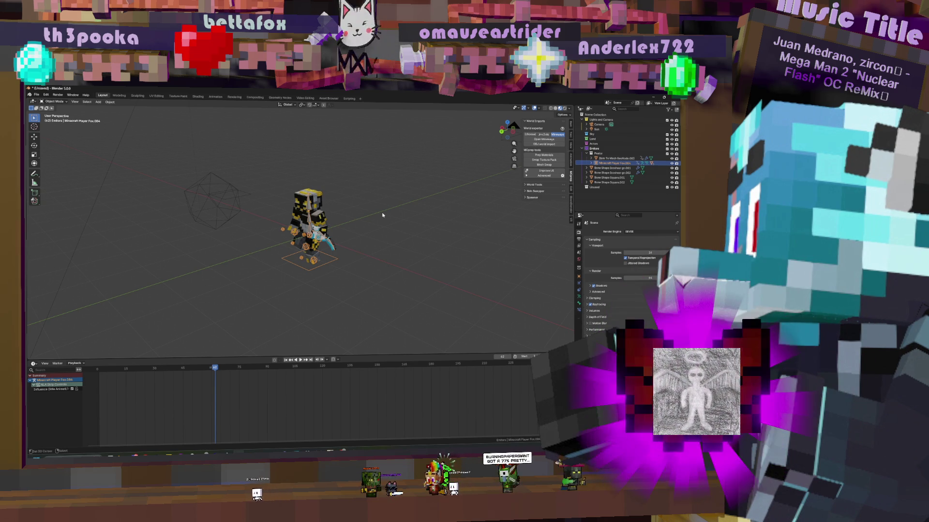
middle_drag(382, 215, 381, 213)
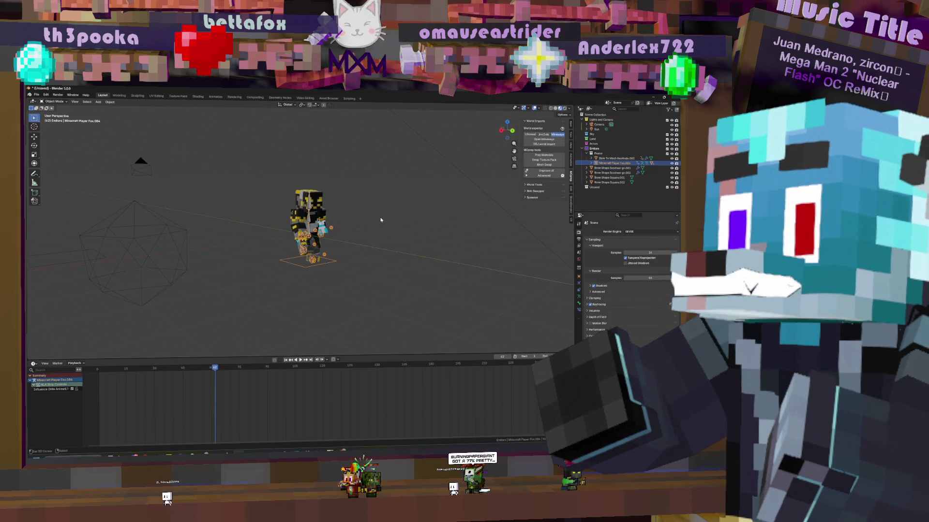
scroll(380, 220, down, 2)
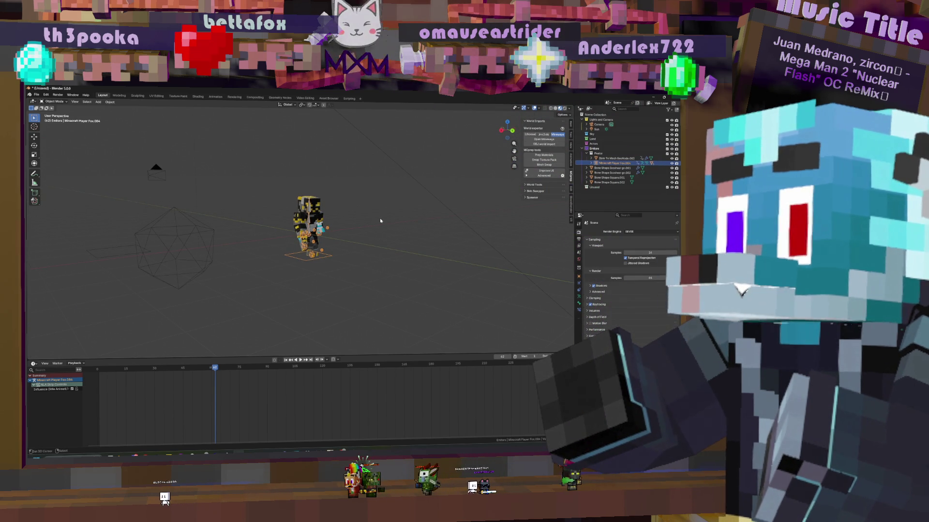
middle_drag(349, 234, 312, 234)
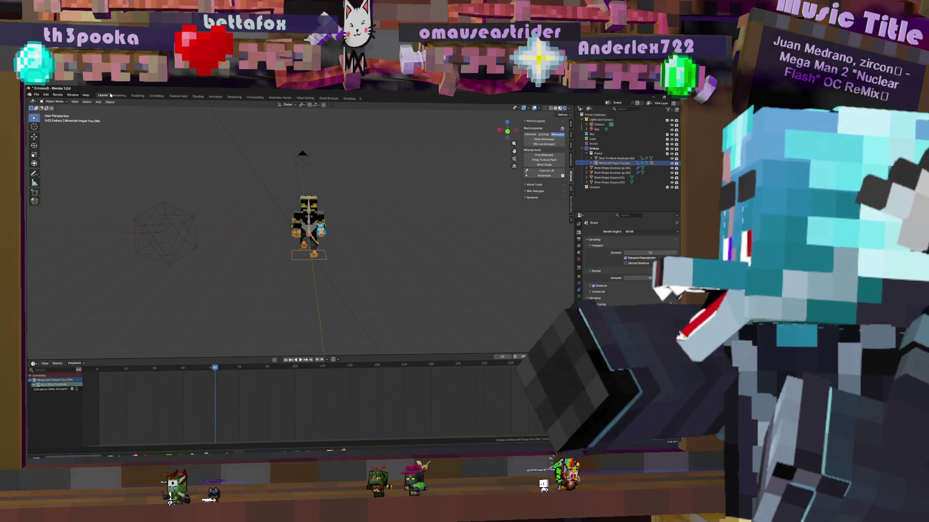
In the Save As browser, go up to Projects and create a new folder 'The Last Project'
click(36, 95)
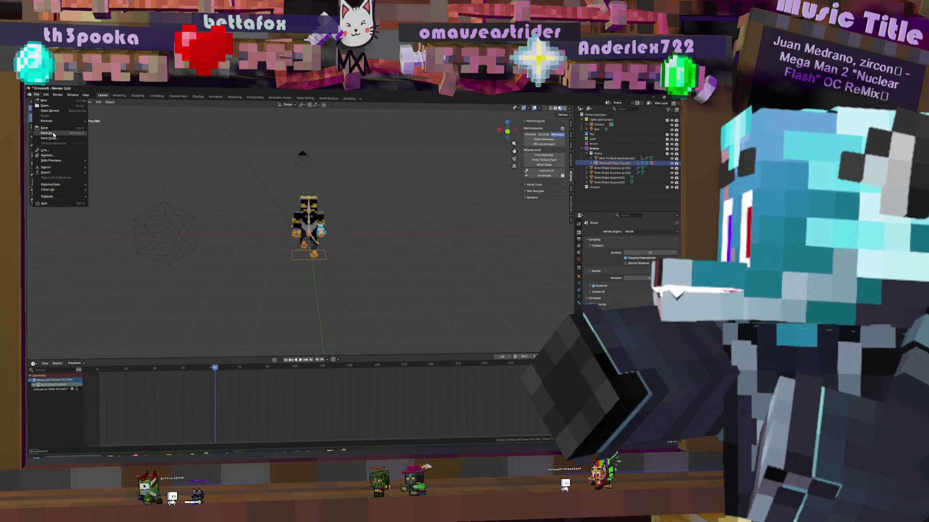
click(49, 138)
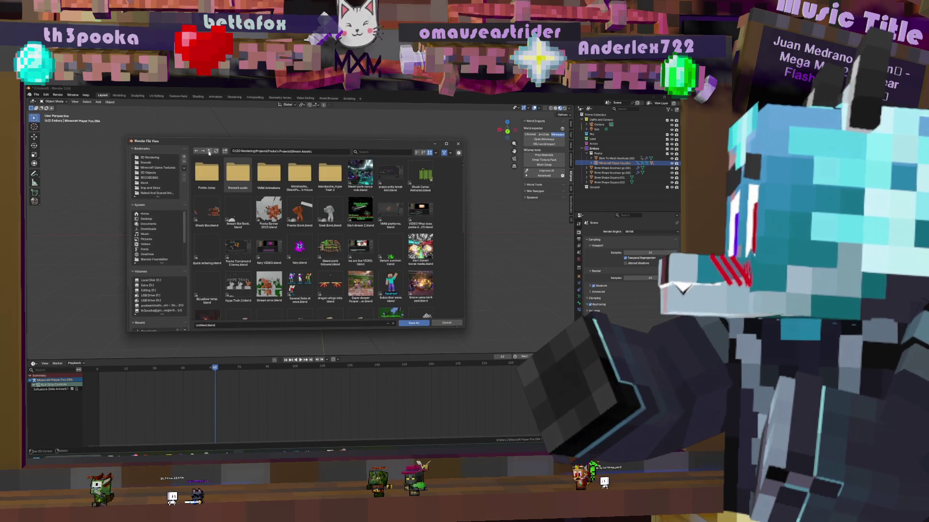
click(208, 151)
click(208, 151)
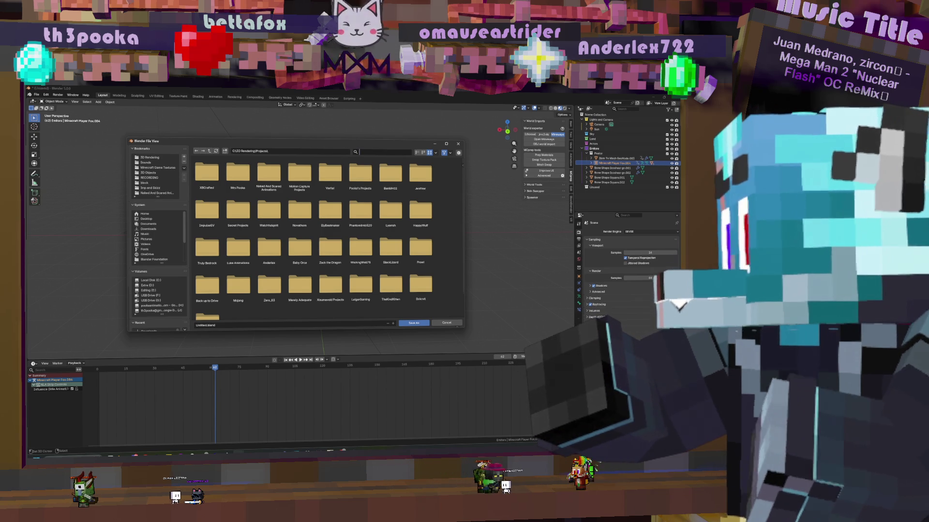
text(pr)
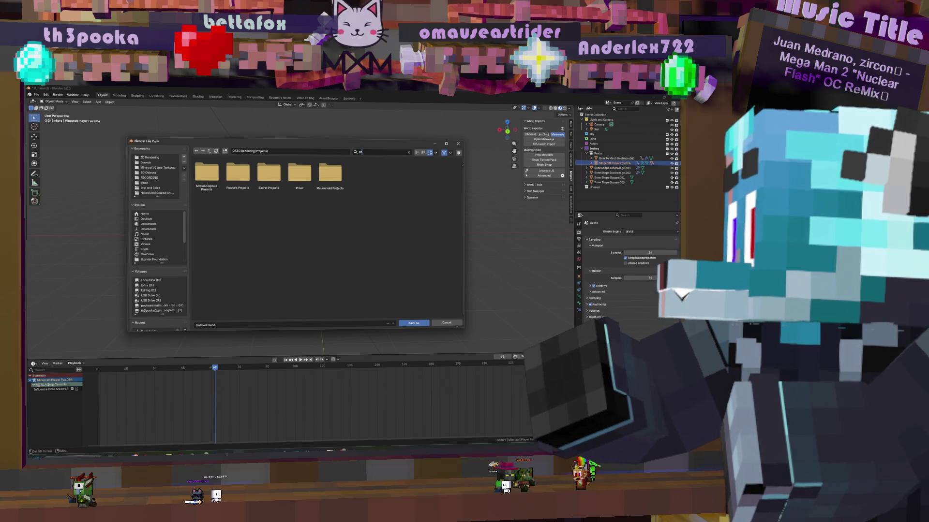
key(BackSpace)
key(BackSpace)
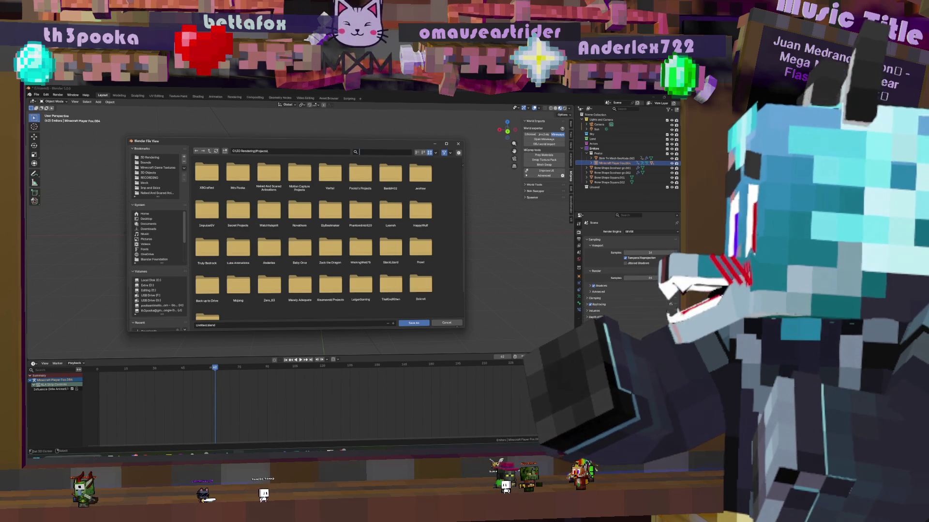
key(i)
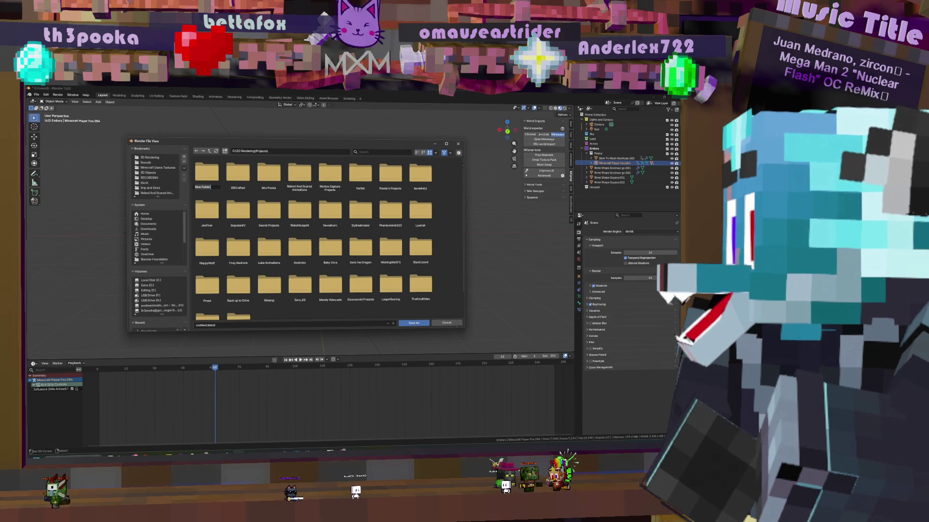
text(The L)
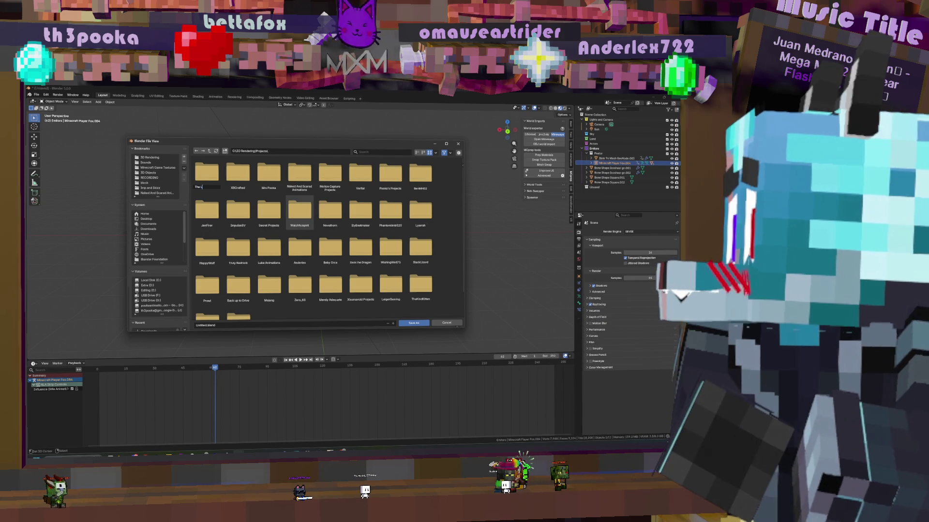
text(ast P)
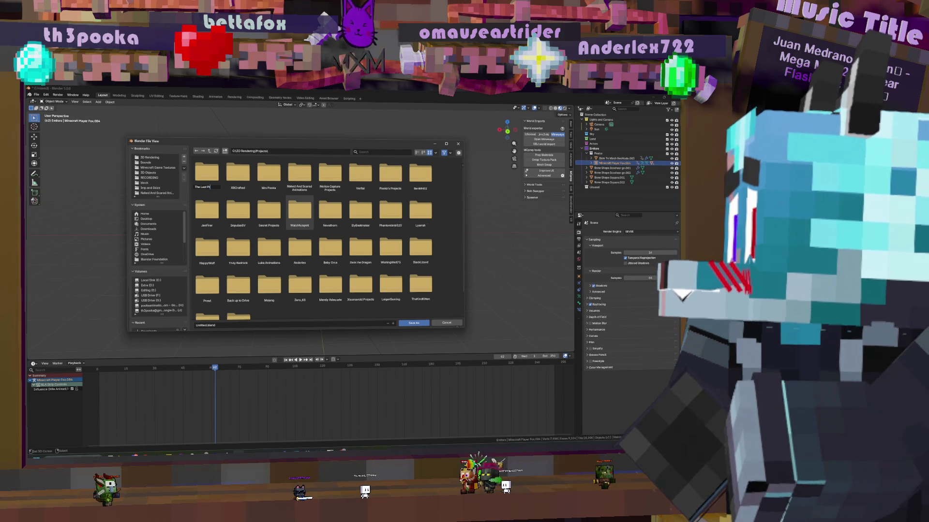
text(roject)
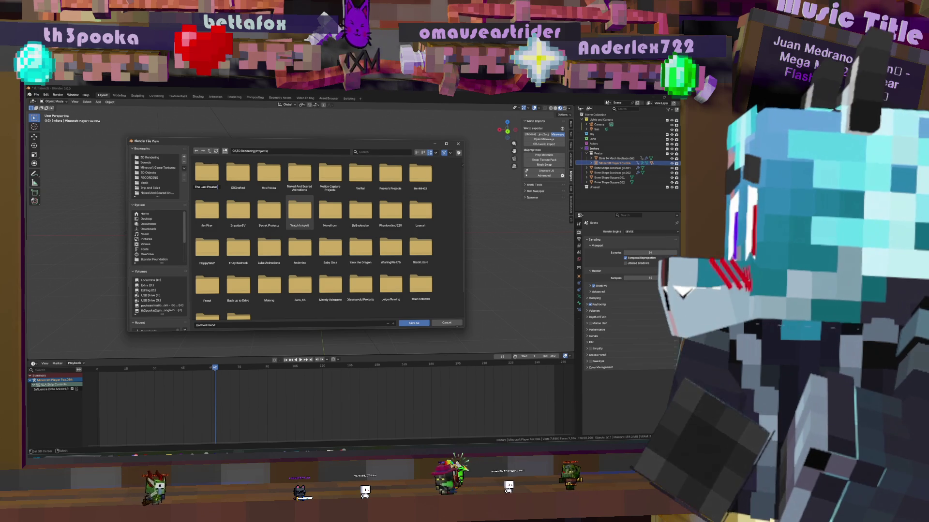
key(Return)
Open 'The Last Project' and save the scene there as 'Rip throw reality.blend'
double_click(209, 186)
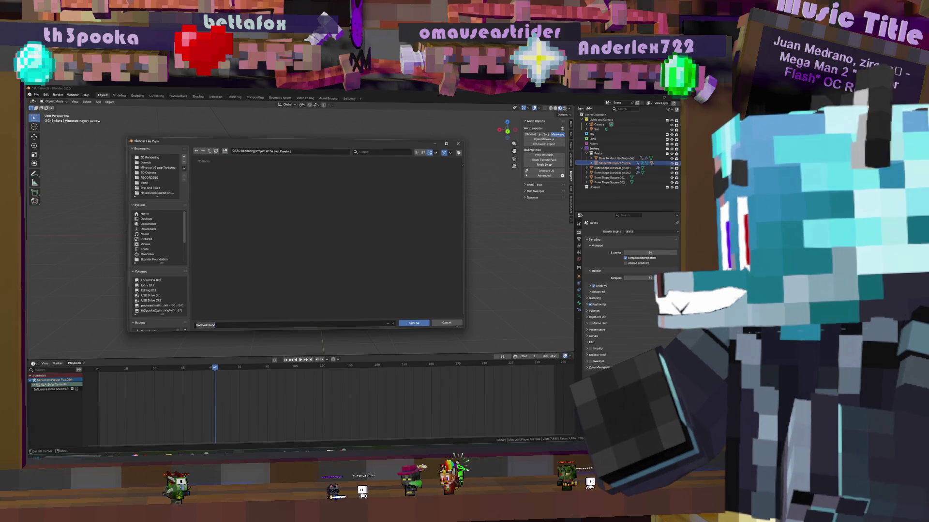
text(Rip throw)
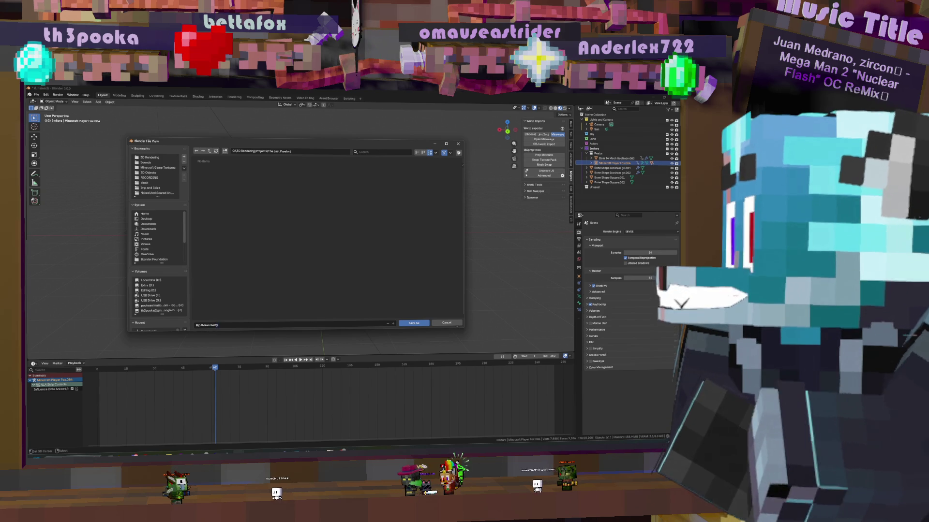
key(Return)
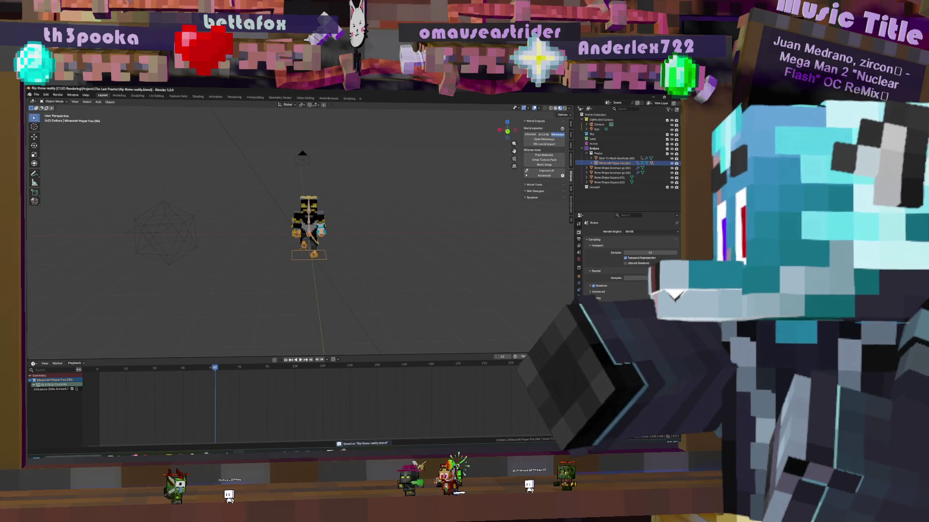
mouse_move(484, 290)
middle_down()
mouse_move(231, 193)
mouse_move(358, 283)
middle_up()
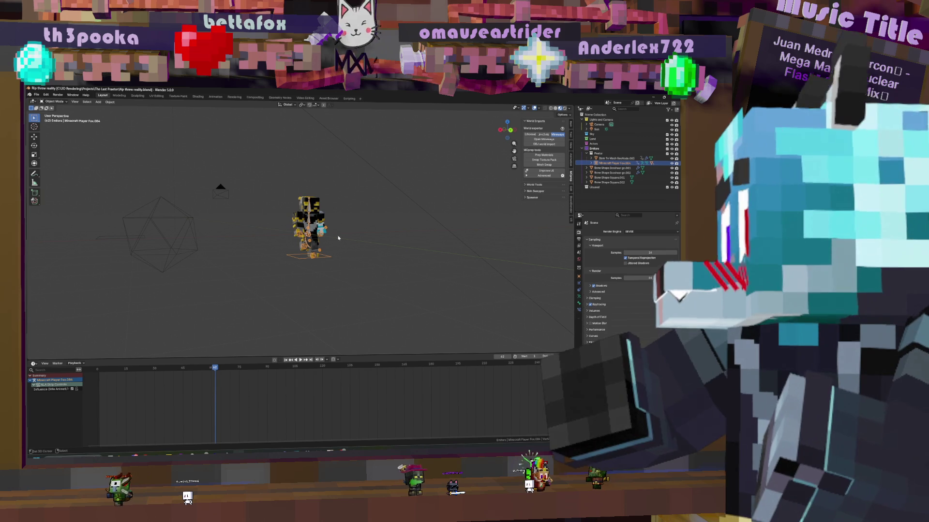
Glance at the Asset Browser, return to Layout, and open a new Blender window from the taskbar
click(328, 98)
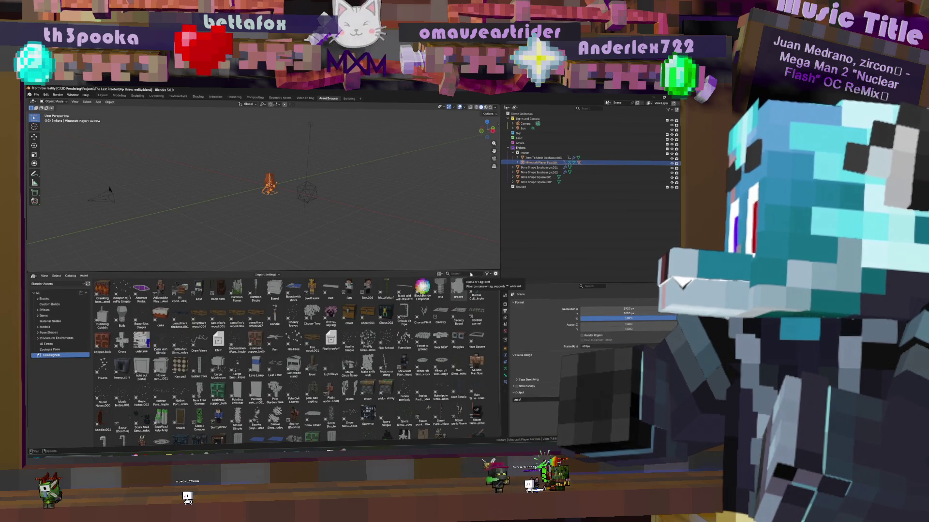
click(102, 95)
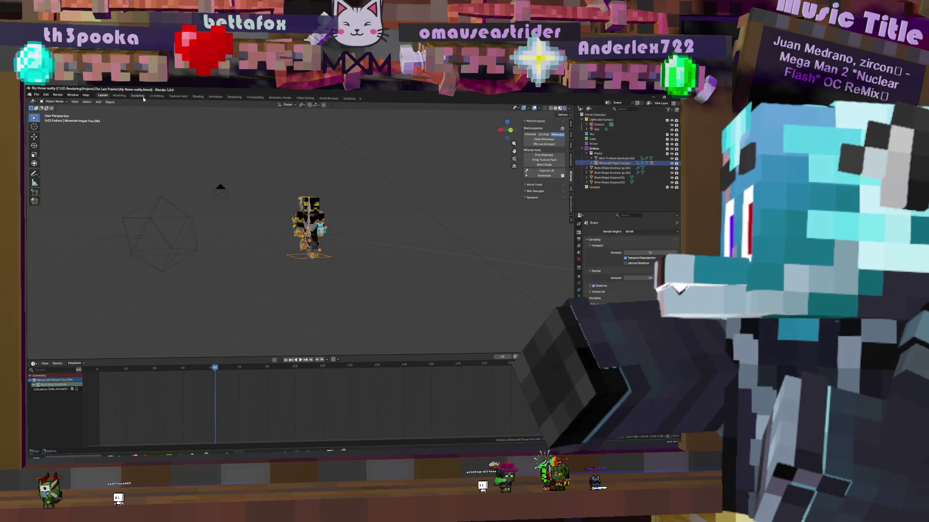
right_click(239, 455)
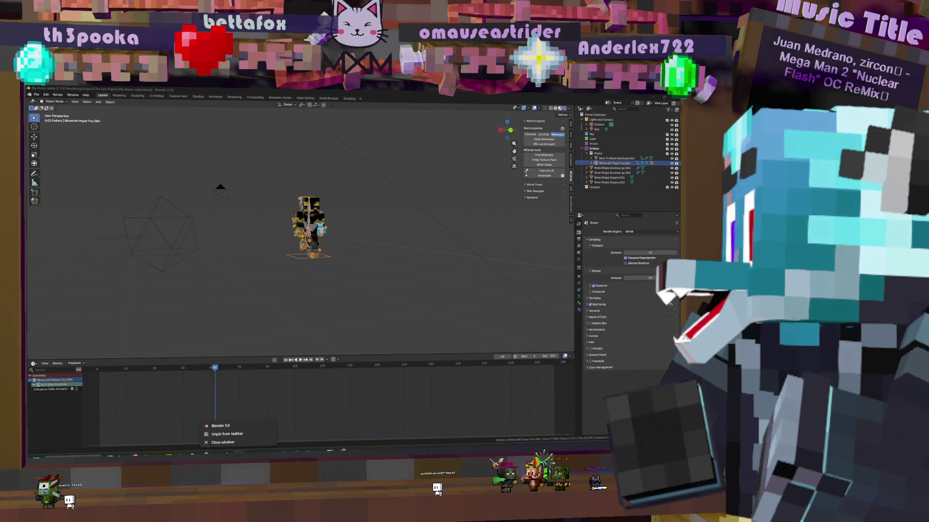
click(230, 426)
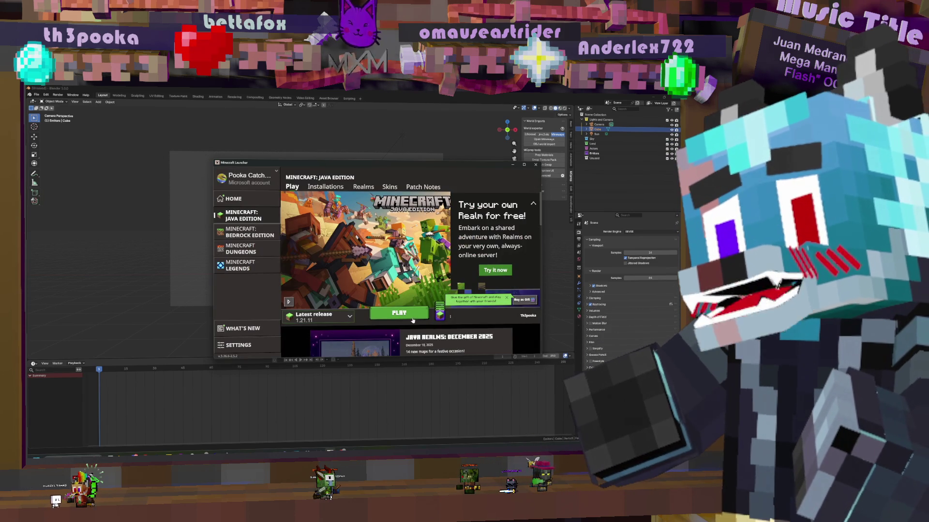
Launch Minecraft Java Edition 1.21.11 and open the Singleplayer world list
click(409, 315)
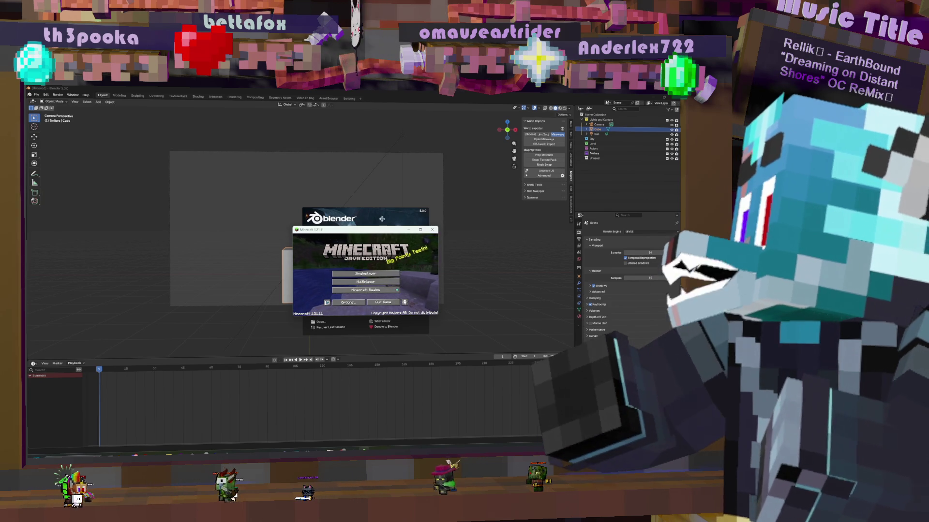
click(372, 274)
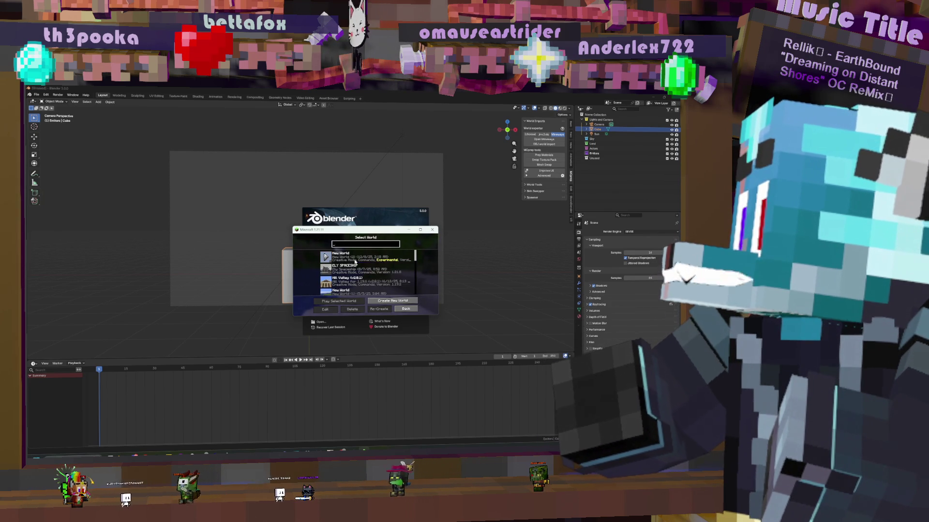
Load the 'New World' save and maximize the game window
double_click(354, 258)
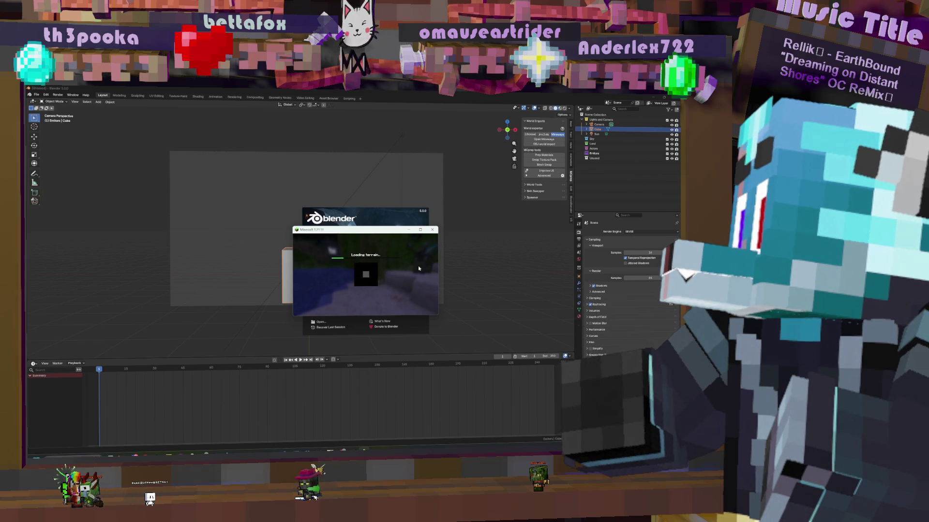
click(419, 230)
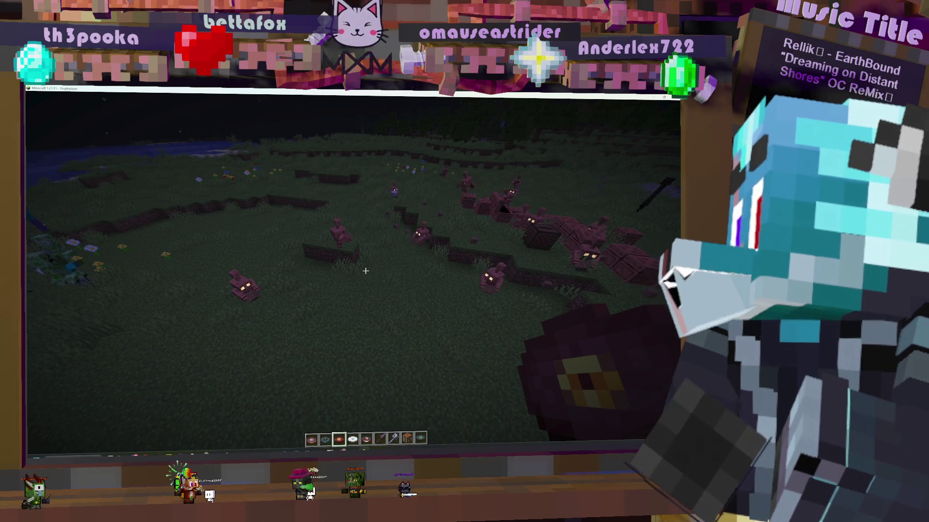
Search the creative inventory for 'end' and put End Portal Frames and Eyes of Ender in the hotbar
key(e)
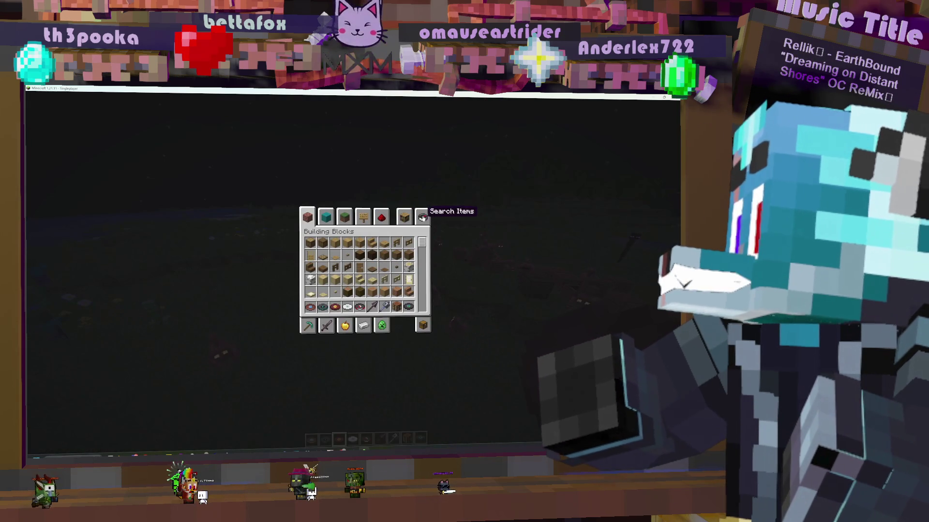
click(423, 218)
text(end)
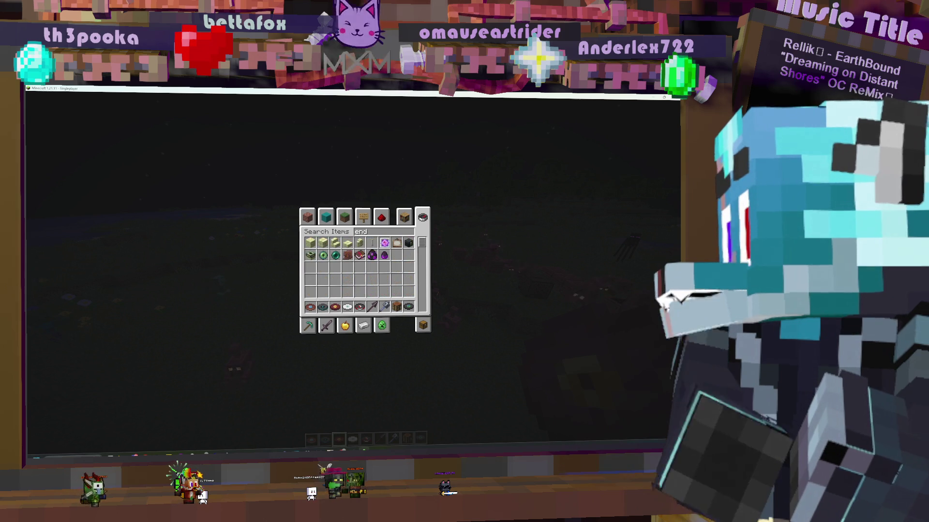
click(310, 255)
click(310, 307)
click(323, 255)
click(323, 255)
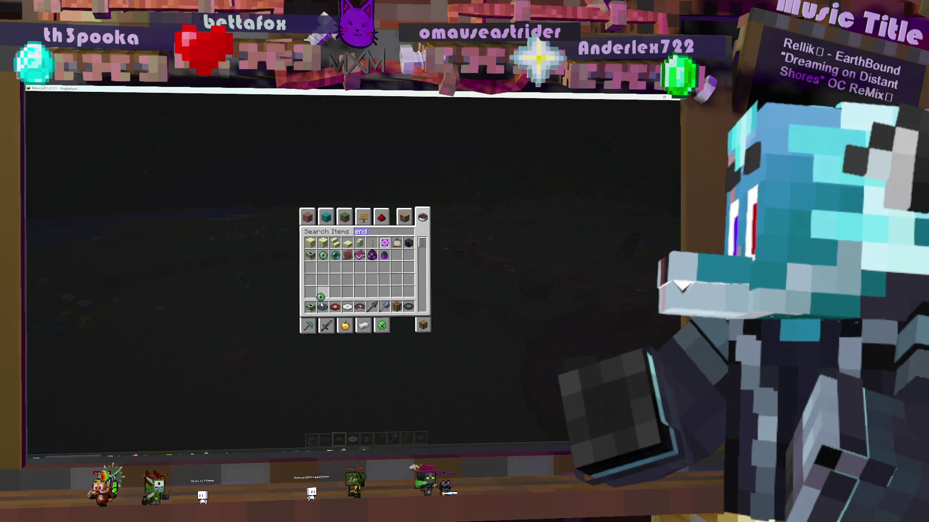
click(323, 306)
key(Escape)
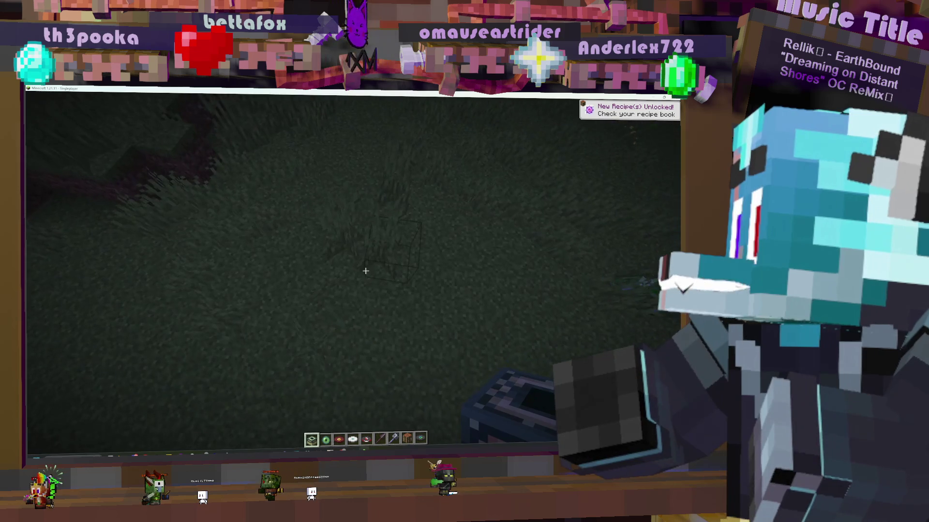
Build the End Portal Frame ring, insert Eyes of Ender to activate it, then Save and Quit to Title
right_click(365, 271)
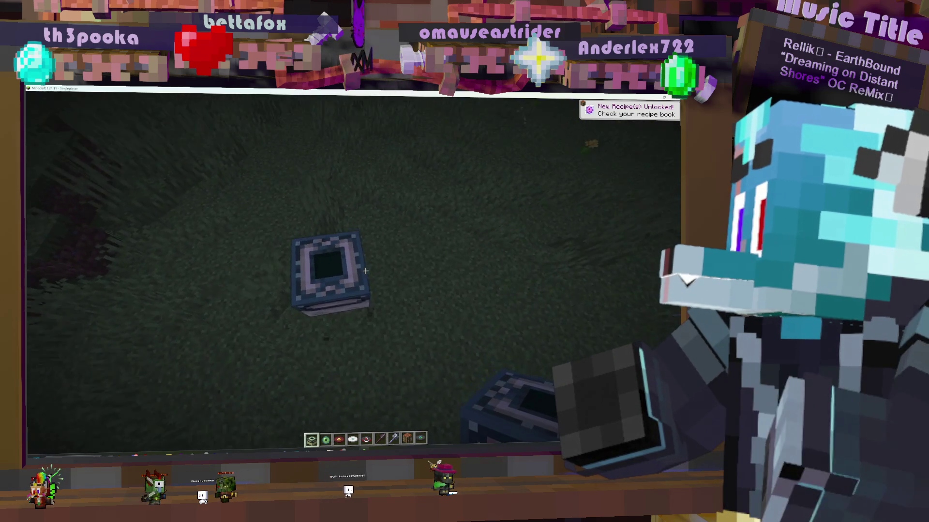
click(365, 271)
right_click(366, 271)
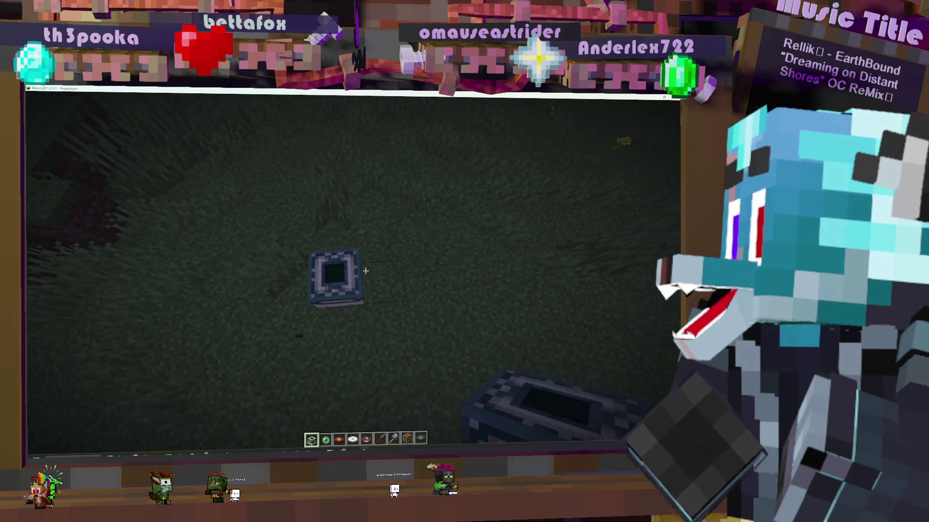
right_click(366, 271)
right_click(366, 271)
right_click(365, 271)
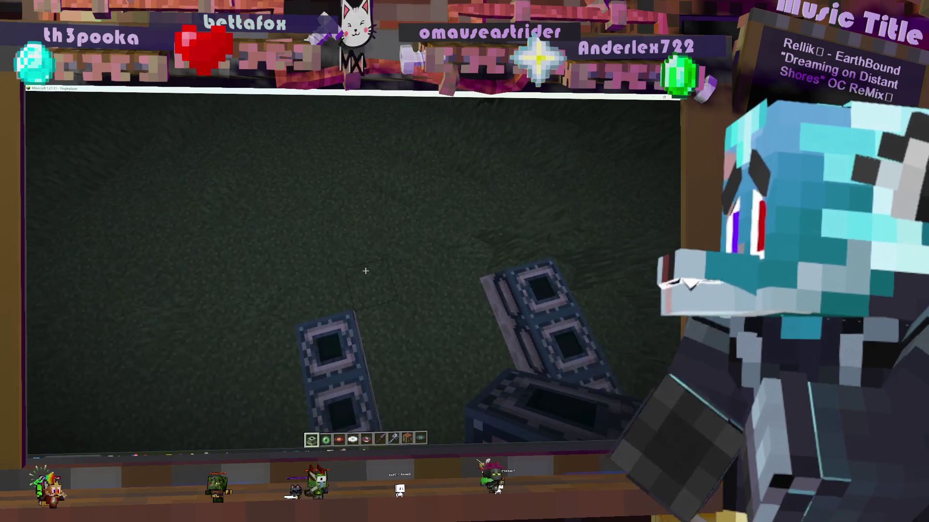
right_click(366, 270)
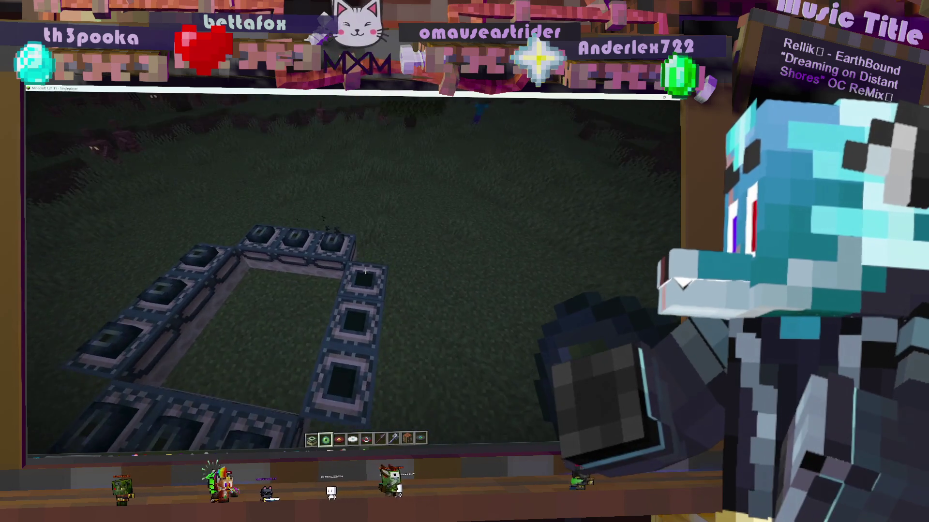
right_click(366, 271)
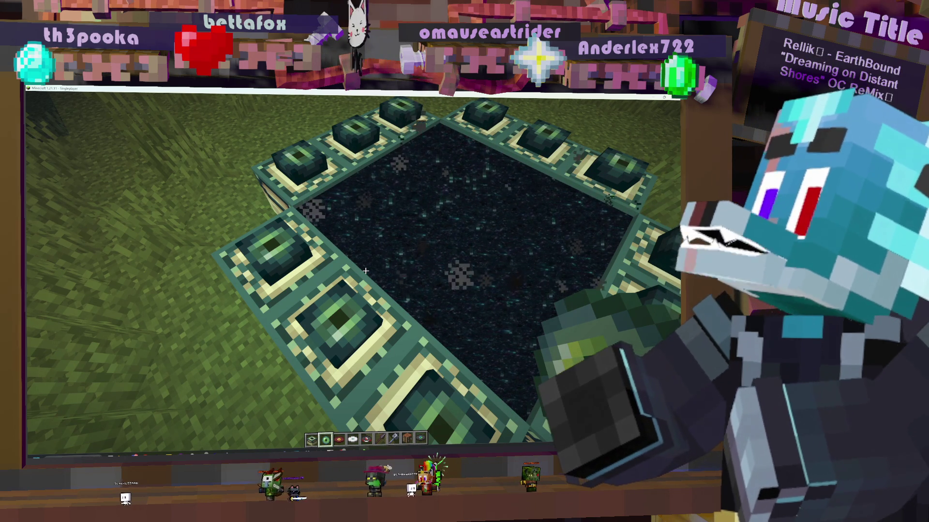
key(Escape)
click(372, 262)
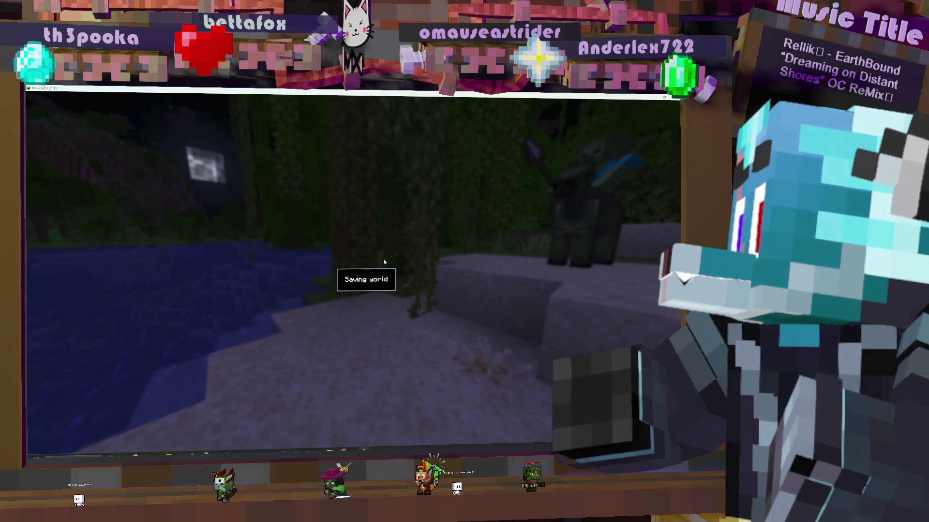
In the new Blender window, go to File > Open, climb two folders to 3D Rendering and enter Blender Assets
click(408, 282)
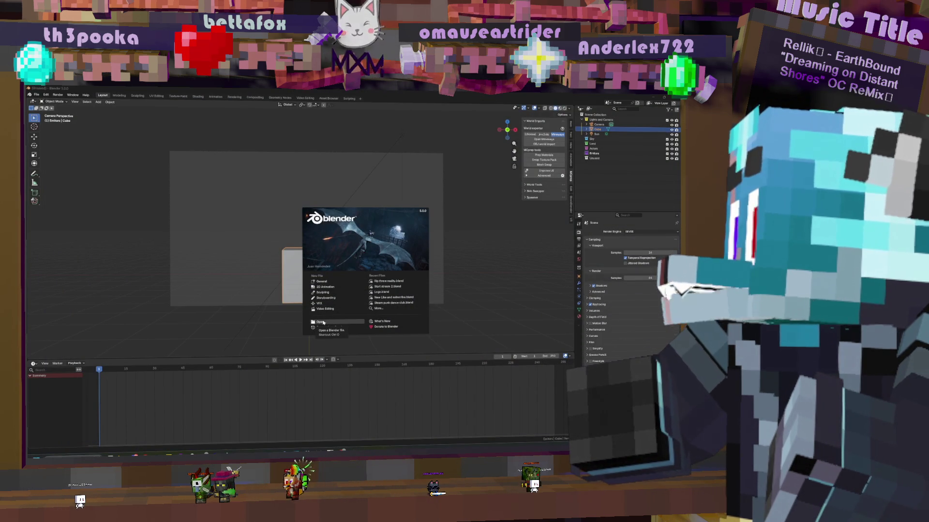
click(59, 96)
click(36, 95)
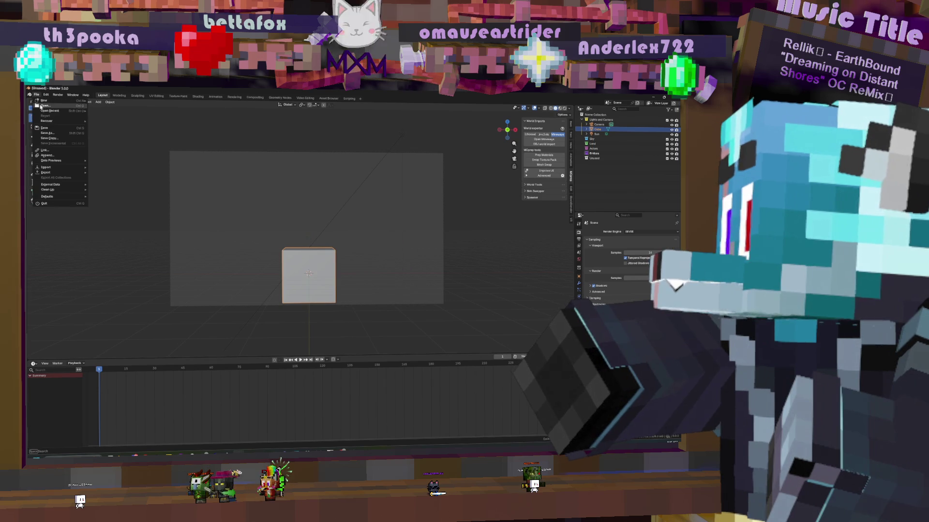
mouse_move(50, 111)
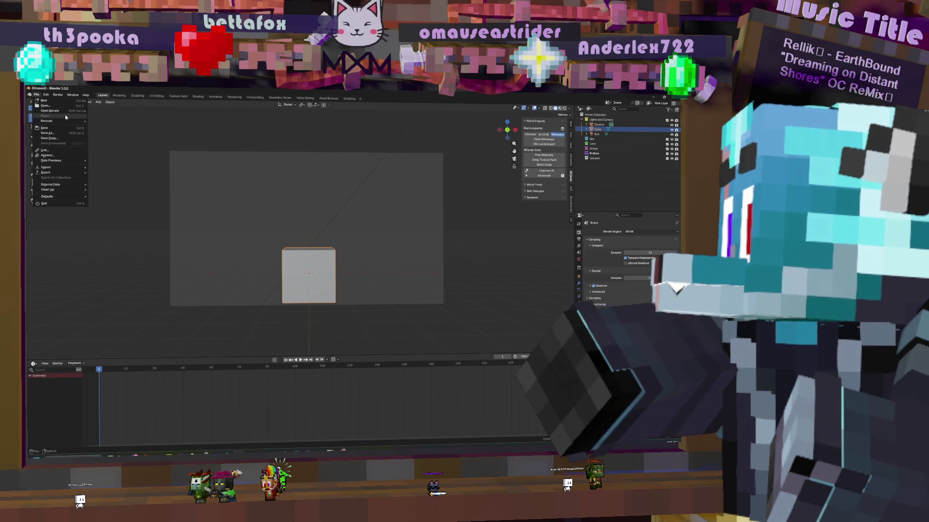
click(45, 105)
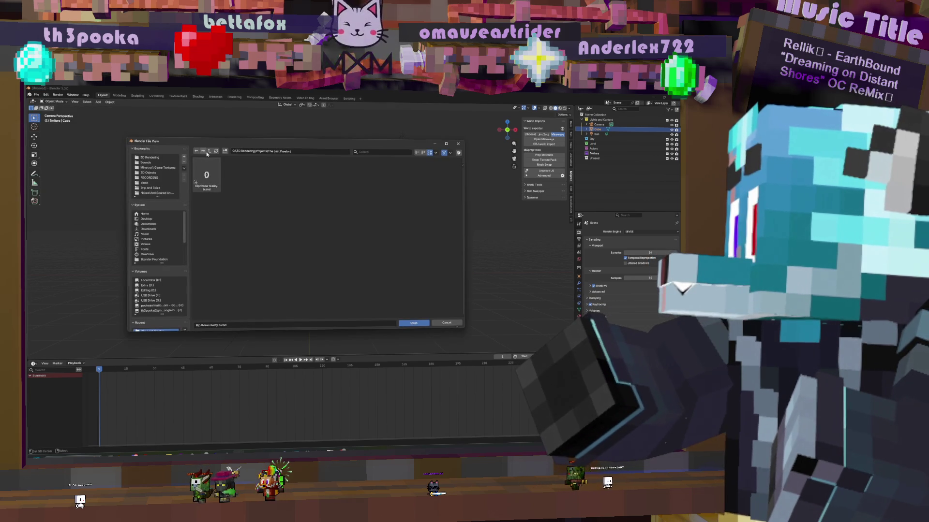
click(209, 152)
click(209, 151)
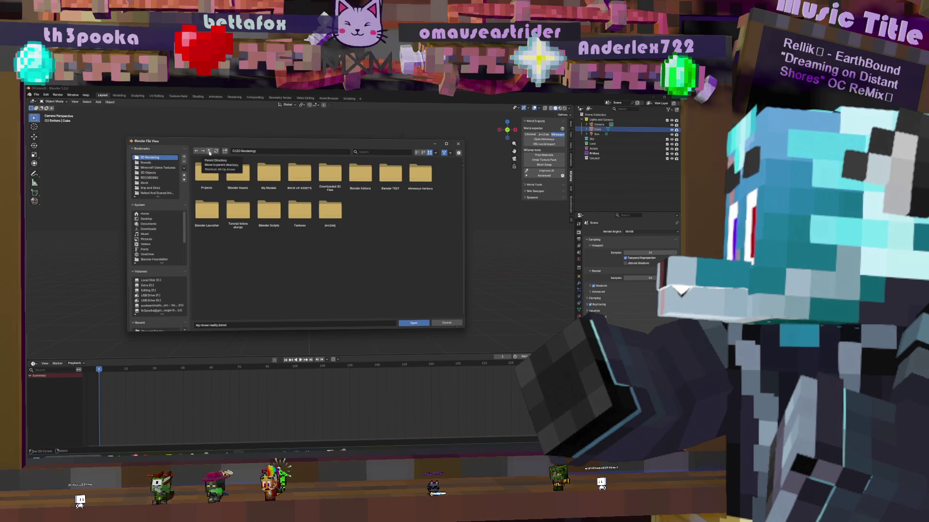
click(238, 173)
Open Pooka Blocks.blend and orbit around the block scene
double_click(363, 171)
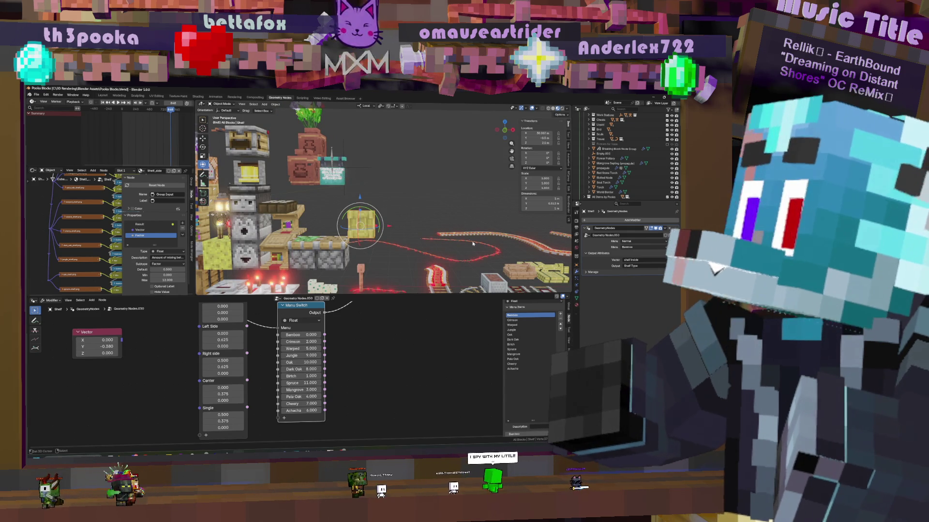
middle_drag(398, 194, 412, 190)
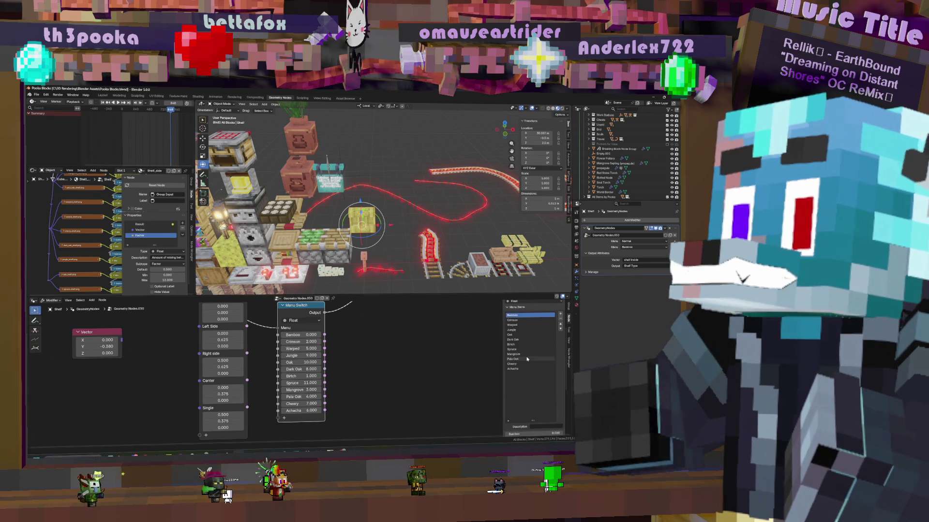
mouse_move(366, 156)
middle_down()
mouse_move(348, 174)
mouse_move(369, 194)
mouse_move(359, 249)
mouse_move(343, 249)
mouse_move(318, 284)
middle_up()
scroll(342, 249, down, 5)
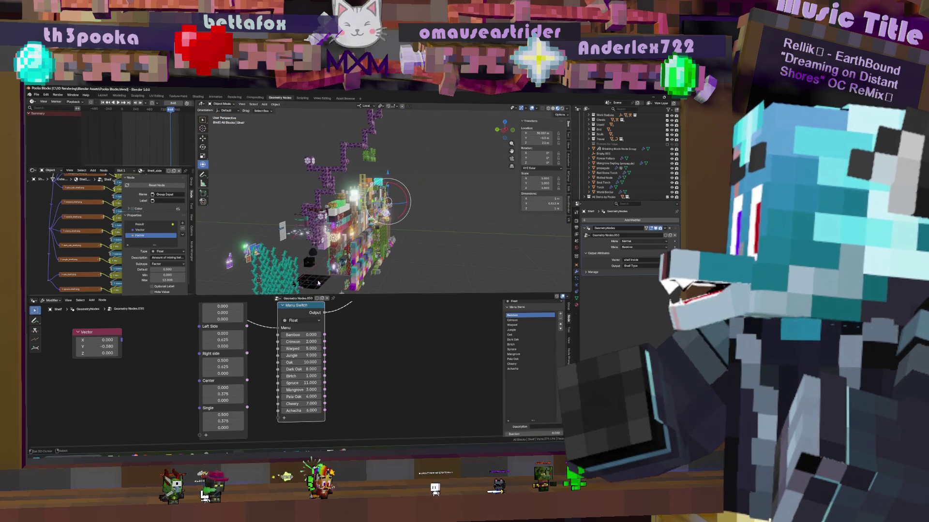
Select the end_portal plane, frame it with numpad period, and look down on it
click(318, 284)
key(KP_Decimal)
scroll(306, 208, down, 3)
mouse_move(305, 208)
middle_down()
mouse_move(445, 212)
mouse_move(504, 247)
middle_up()
scroll(446, 212, up, 3)
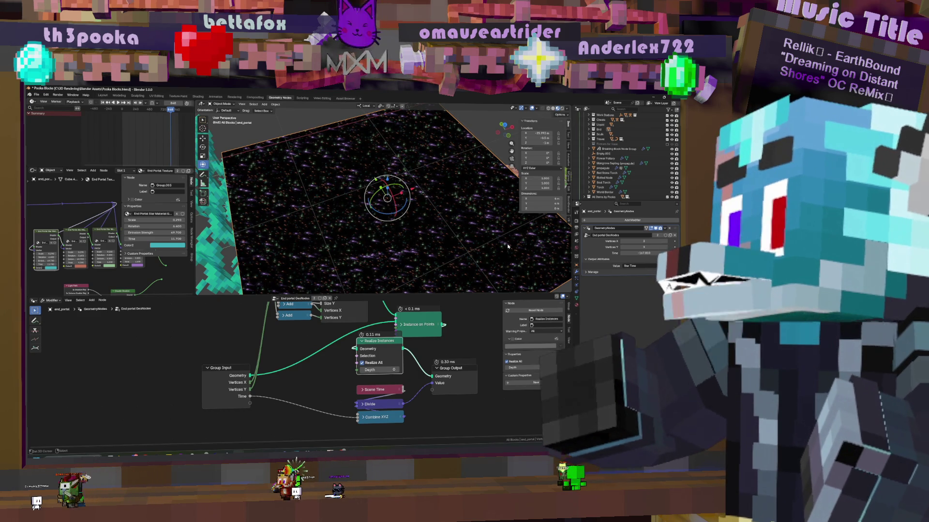
middle_drag(484, 232, 359, 151)
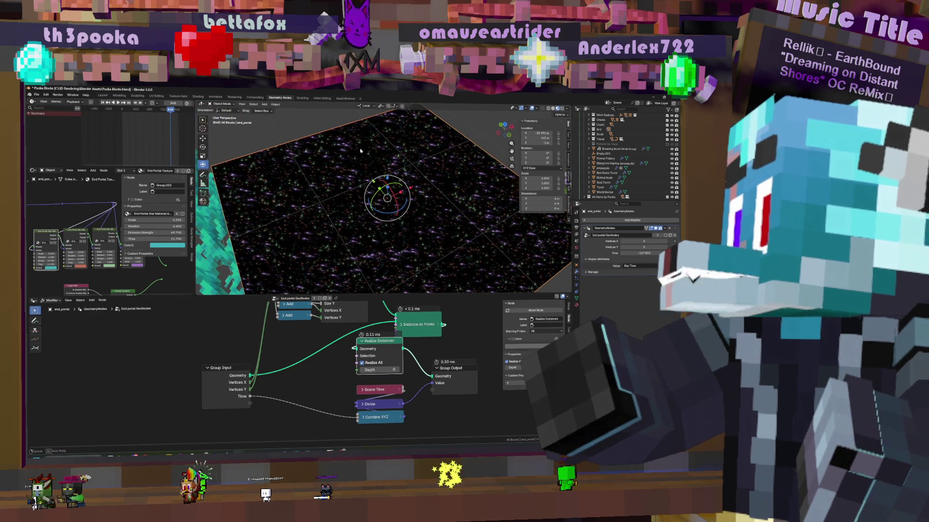
middle_drag(359, 151, 360, 151)
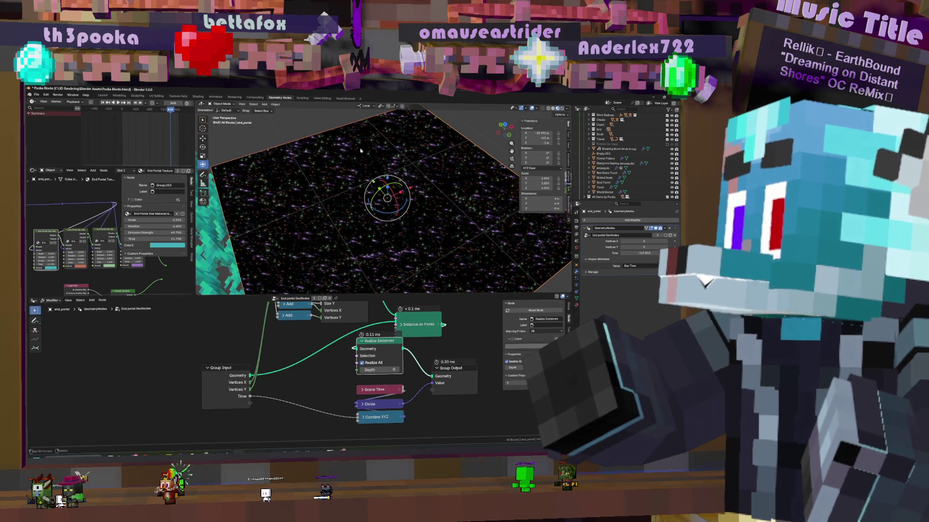
middle_drag(373, 153, 367, 154)
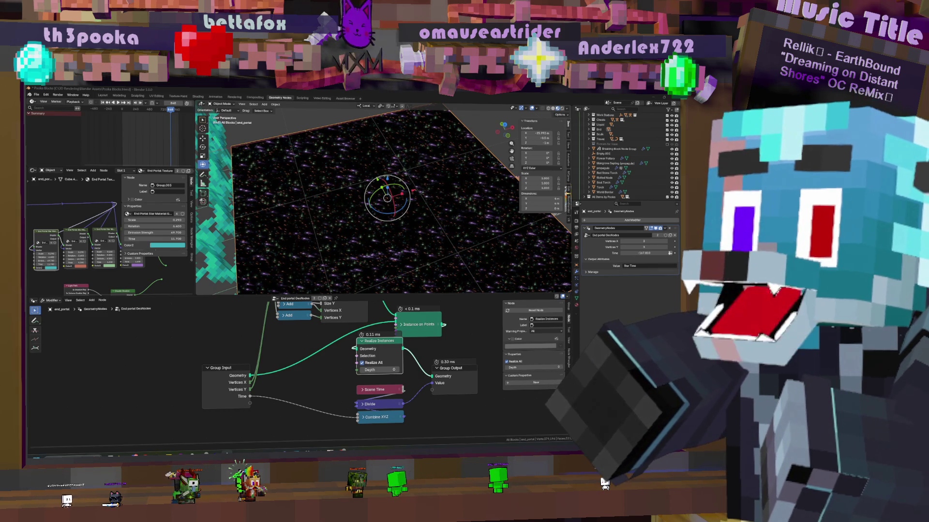
middle_drag(348, 274, 448, 215)
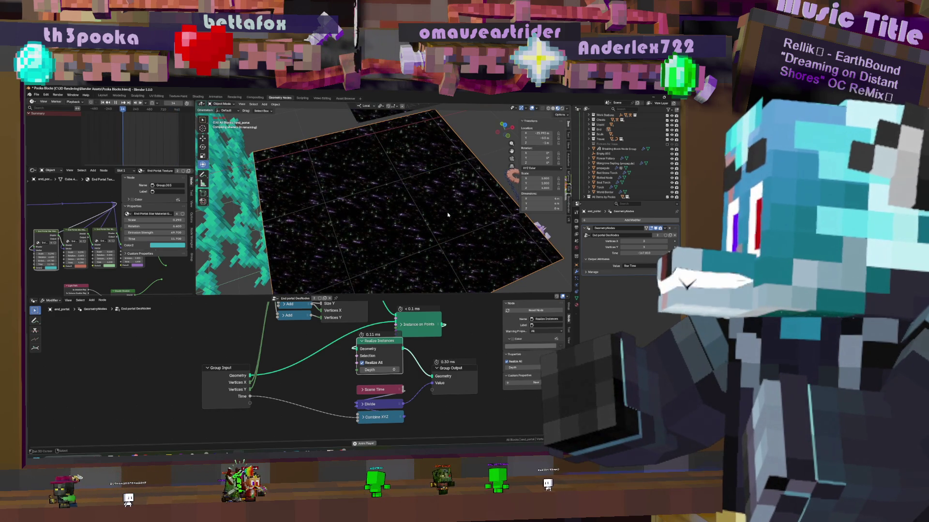
middle_drag(447, 214, 445, 220)
mouse_move(442, 348)
middle_down()
mouse_move(338, 399)
mouse_move(389, 386)
mouse_move(424, 363)
middle_up()
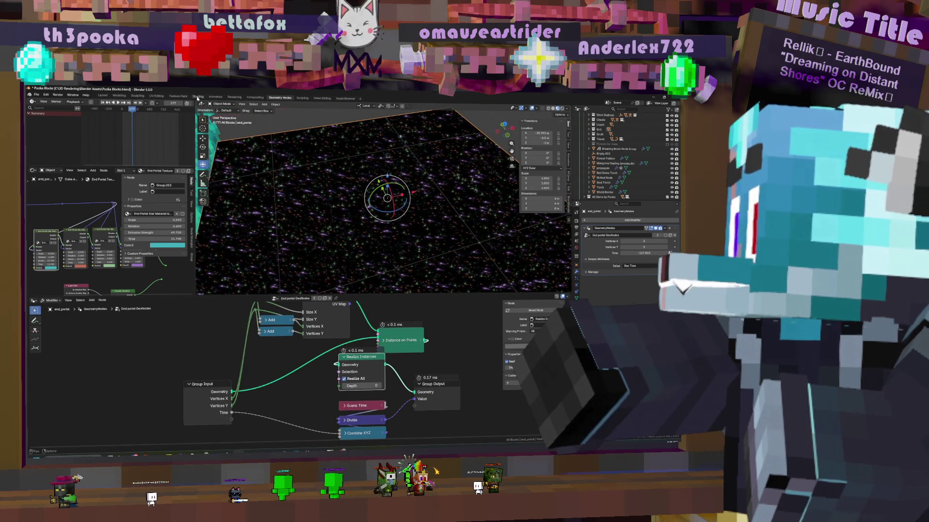
click(198, 97)
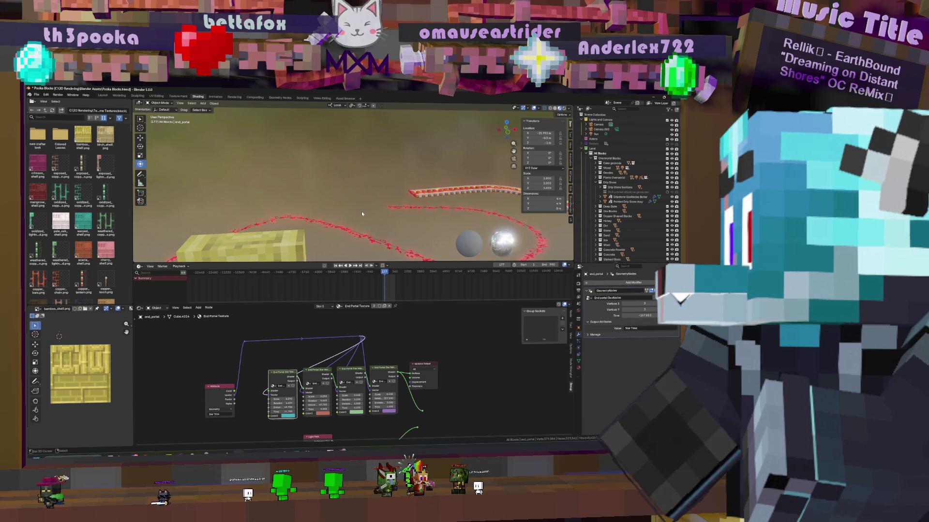
Frame the end_portal object and bring its End Portal Star material nodes into view
key(KP_Decimal)
middle_drag(392, 223, 392, 224)
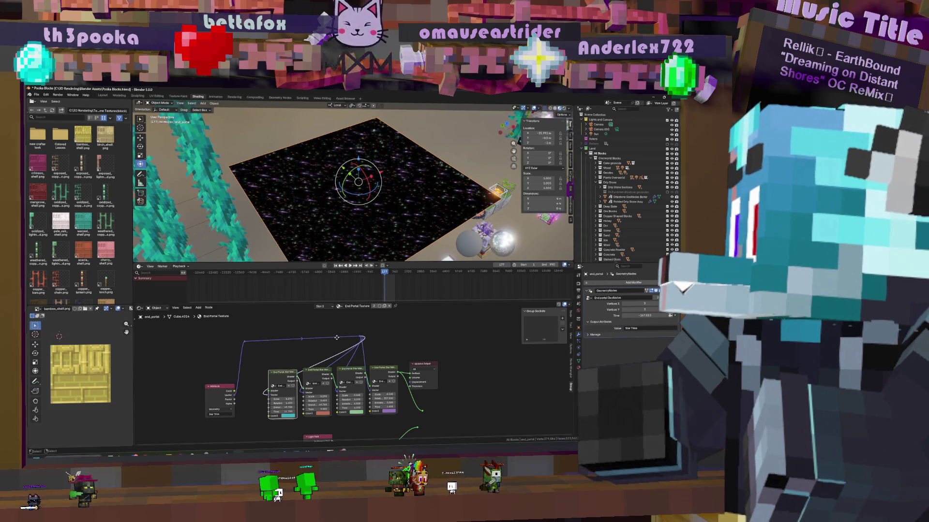
scroll(337, 337, up, 3)
mouse_move(343, 423)
middle_down()
mouse_move(455, 375)
mouse_move(368, 382)
mouse_move(452, 395)
middle_up()
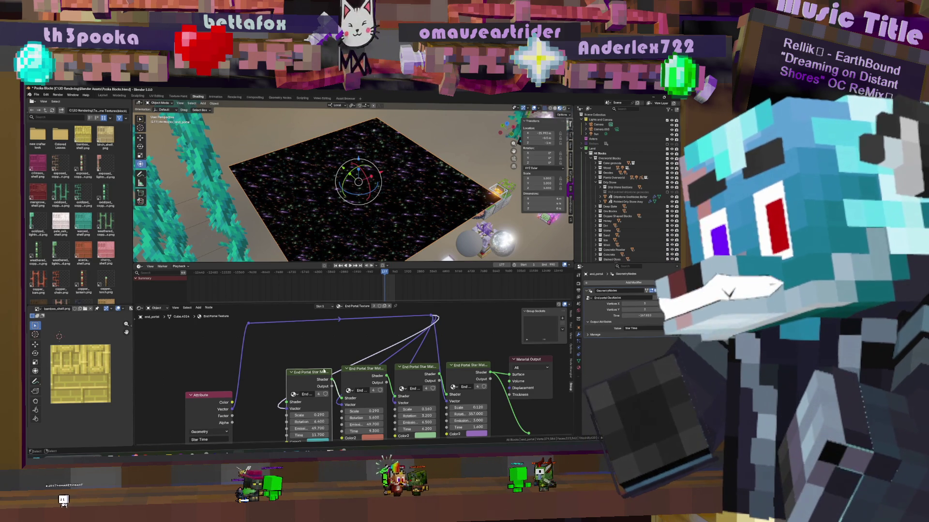
Enter the End Portal Star group with Tab and pan around its node tree
key(Tab)
scroll(324, 371, down, 3)
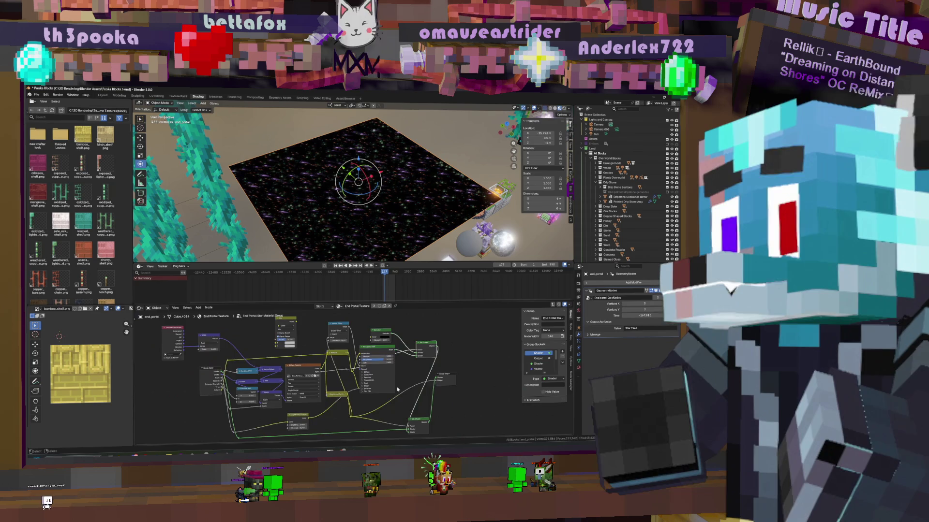
scroll(416, 402, down, 2)
middle_drag(416, 402, 401, 403)
scroll(371, 395, up, 3)
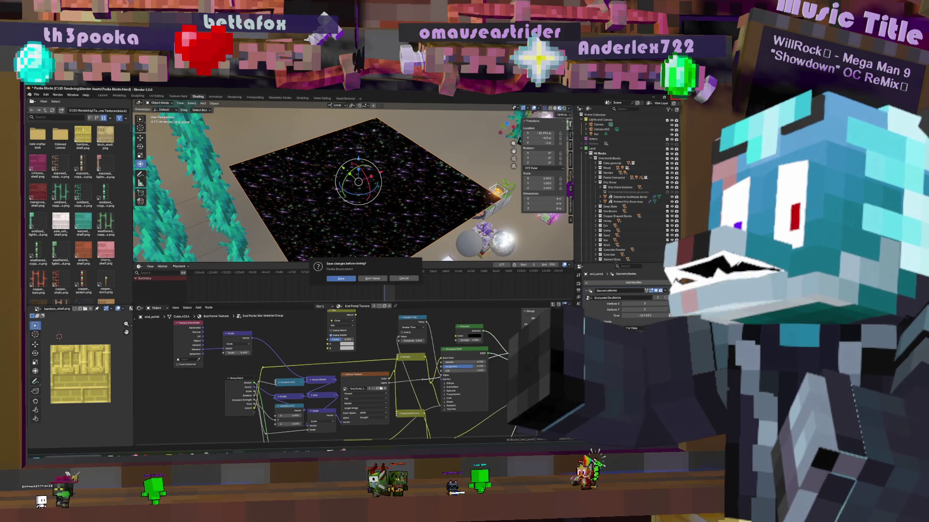
Add a plane beside the Minecraft character and set Land as the active collection
key(alt+Tab)
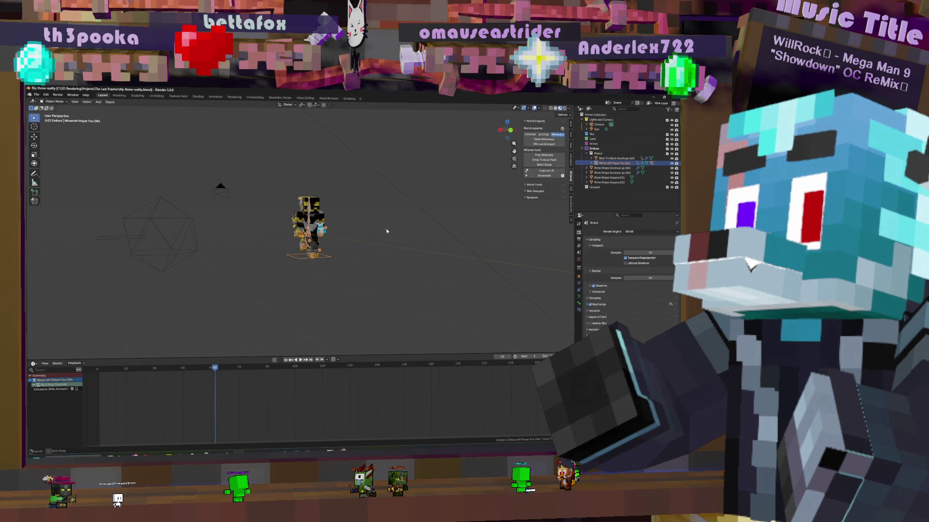
mouse_move(404, 216)
middle_down()
mouse_move(402, 249)
mouse_move(374, 232)
mouse_move(354, 242)
mouse_move(350, 229)
mouse_move(369, 217)
mouse_move(352, 224)
middle_up()
key(shift+a)
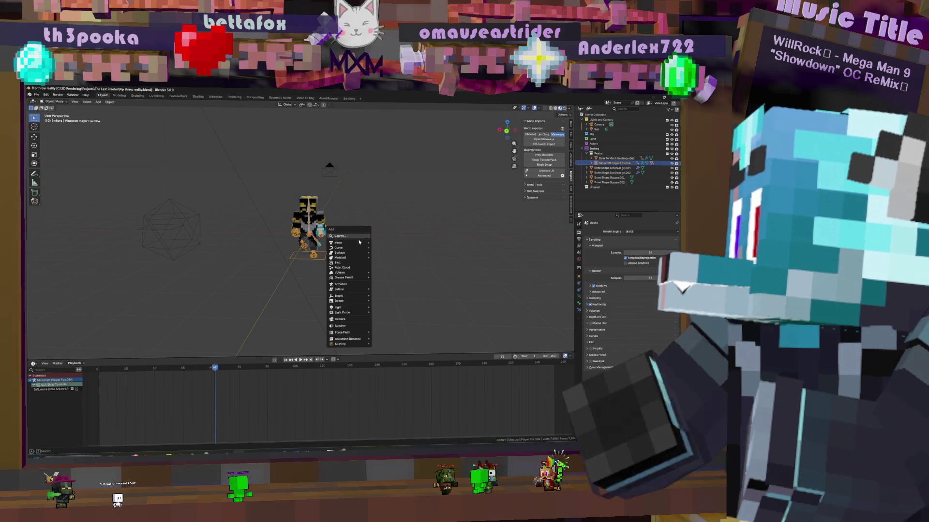
mouse_move(354, 245)
click(392, 241)
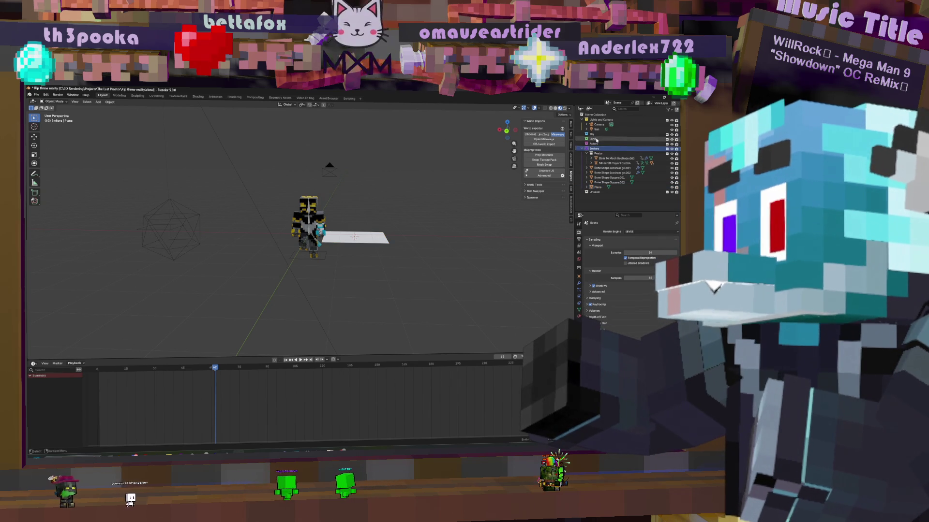
click(593, 138)
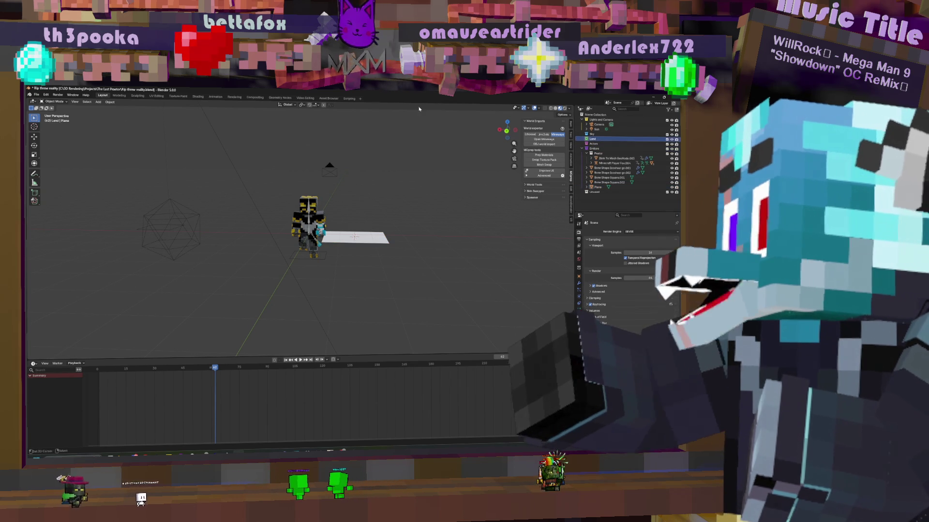
Search the asset library for 'end' and drag the end_portal asset into the scene
click(328, 98)
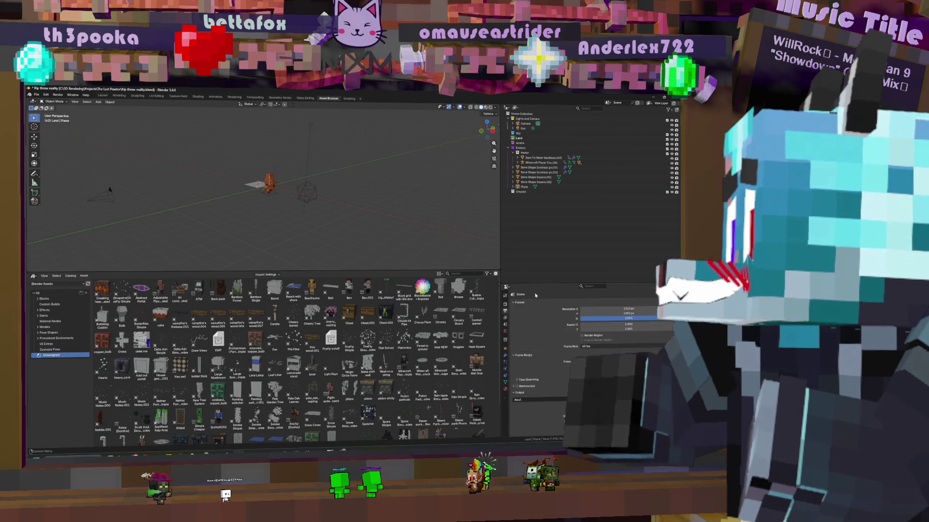
click(462, 274)
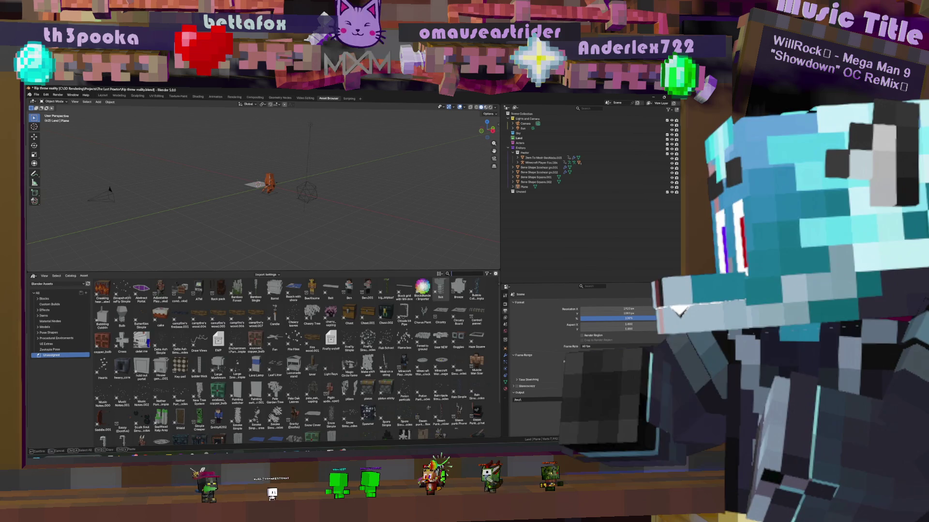
text(end)
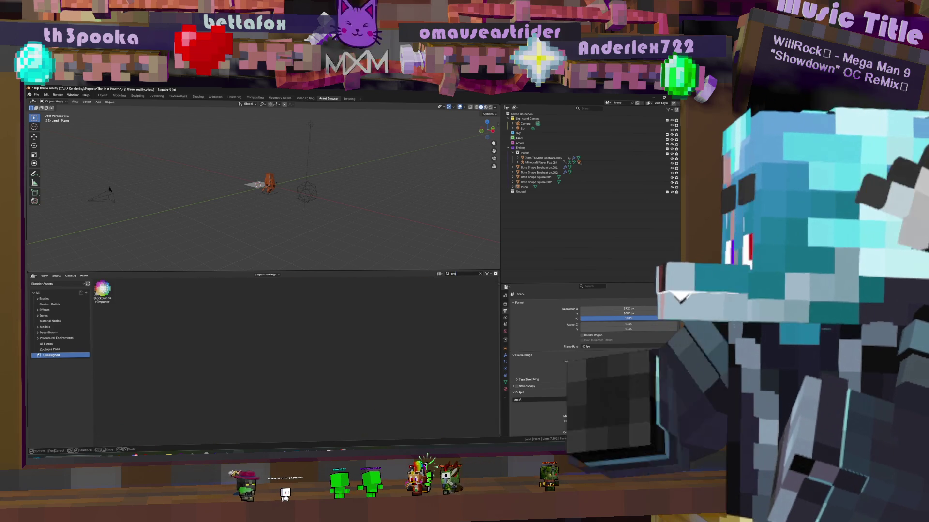
click(38, 293)
mouse_move(161, 289)
mouse_down()
mouse_move(291, 244)
mouse_move(394, 224)
mouse_up()
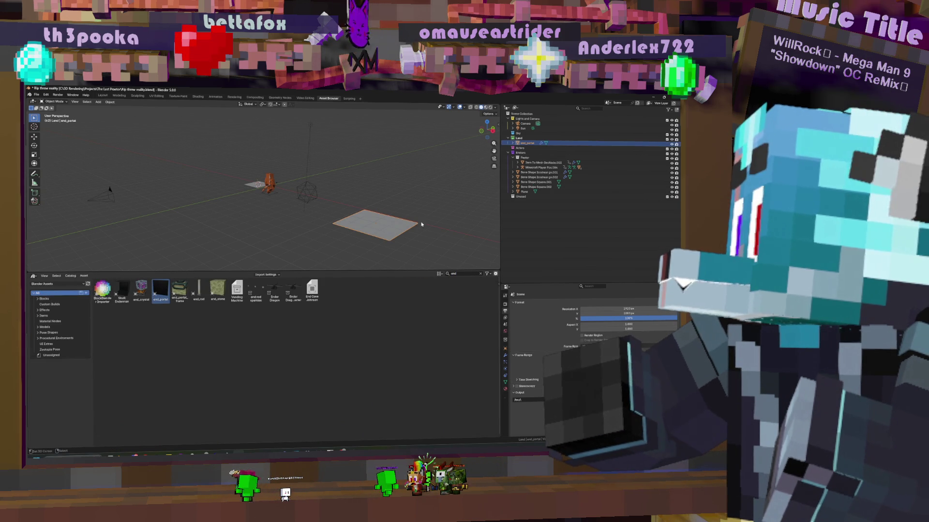
click(505, 355)
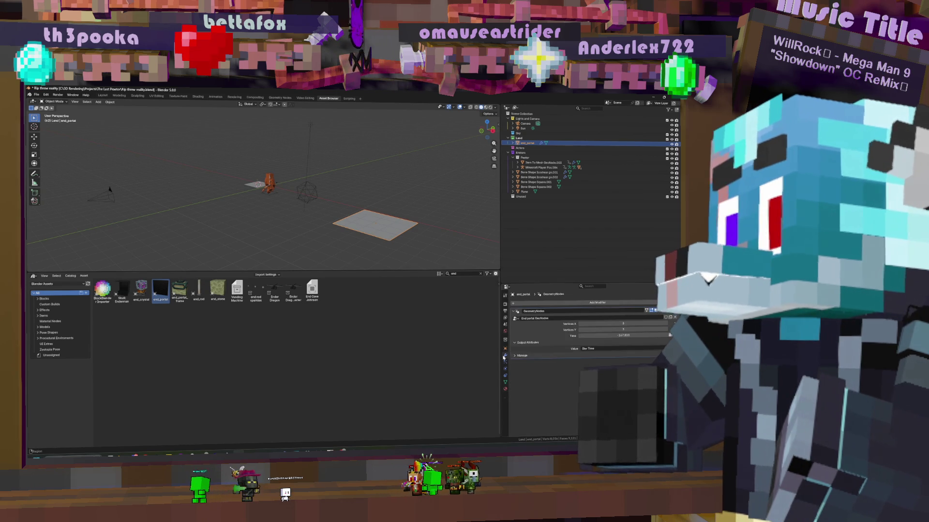
Assign the End Portal Texture material to the Plane and inspect the starry surface
click(255, 184)
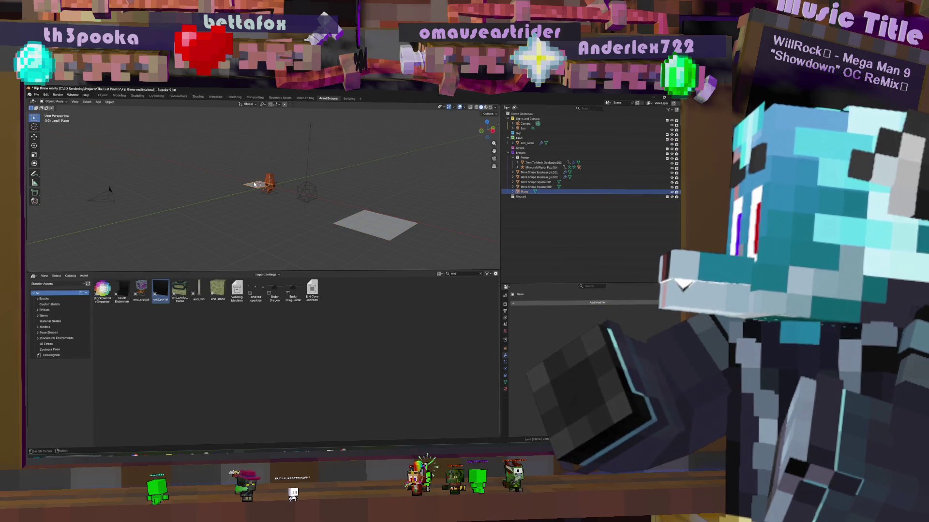
click(506, 390)
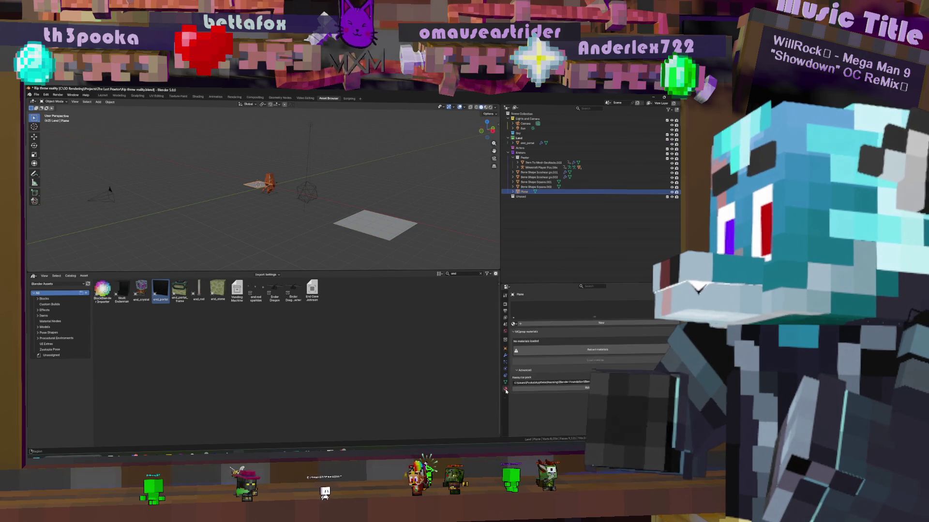
click(513, 324)
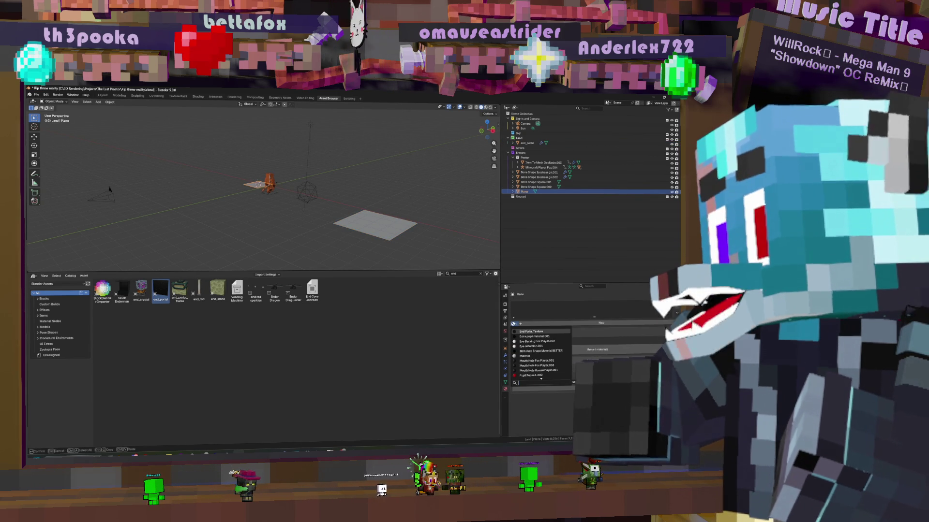
click(530, 331)
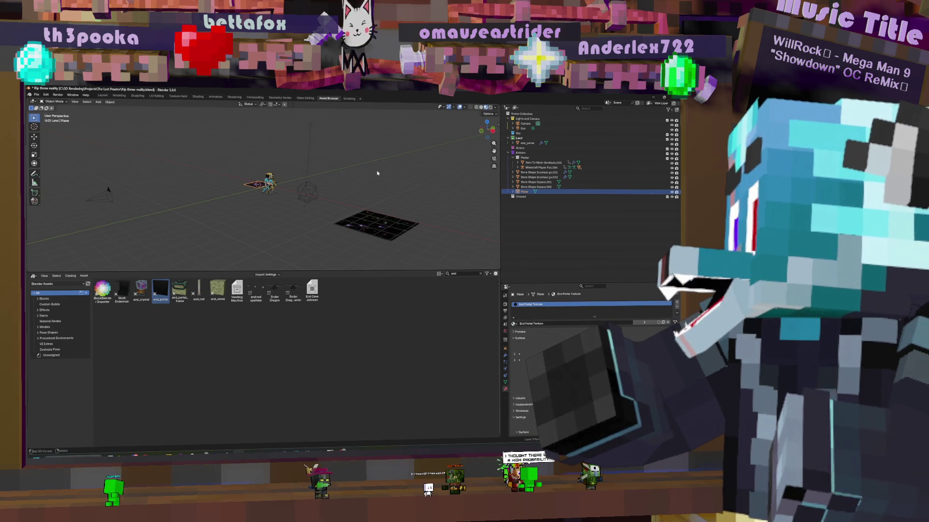
scroll(378, 173, up, 5)
middle_drag(377, 173, 478, 271)
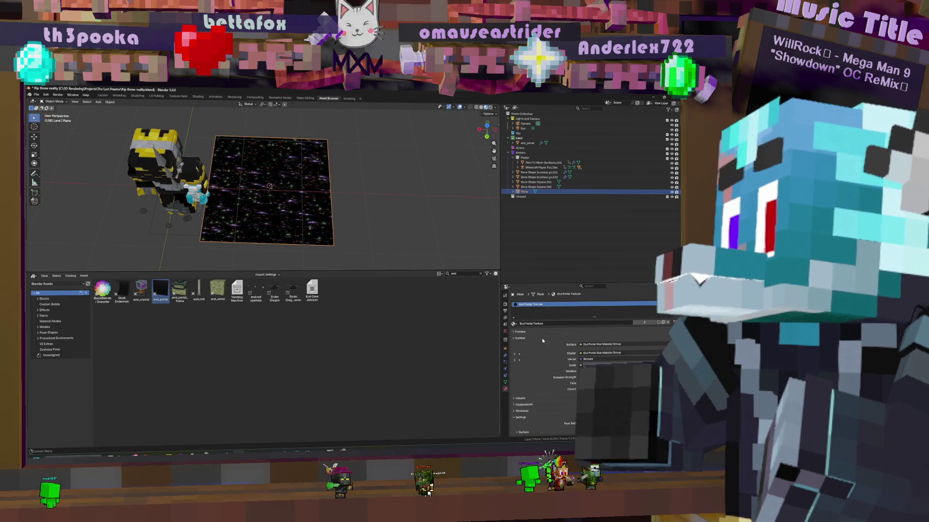
mouse_move(362, 140)
middle_down()
mouse_move(378, 158)
mouse_move(367, 159)
middle_up()
scroll(368, 159, down, 5)
Name end_portal's modifier output attribute 'Star Time', then reselect the Plane for a geometry nodes modifier
click(527, 143)
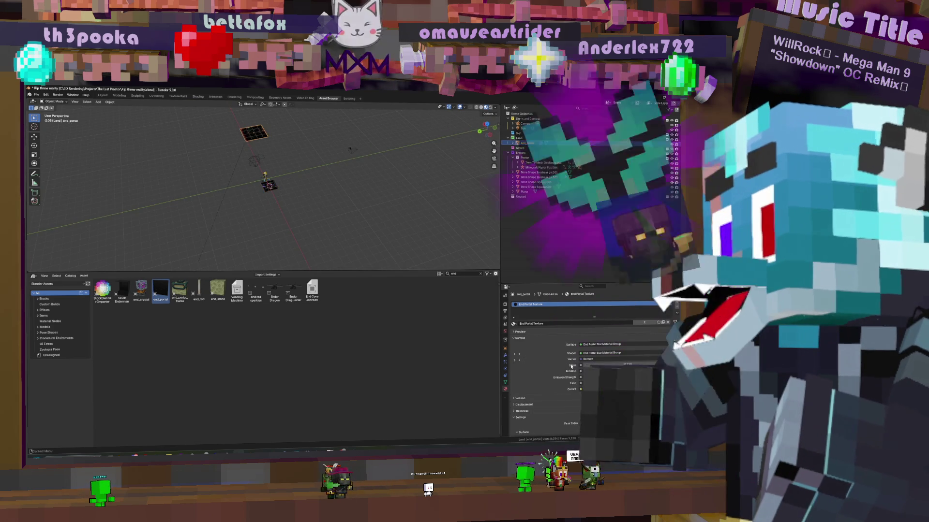
click(505, 355)
click(619, 349)
text(Star Time)
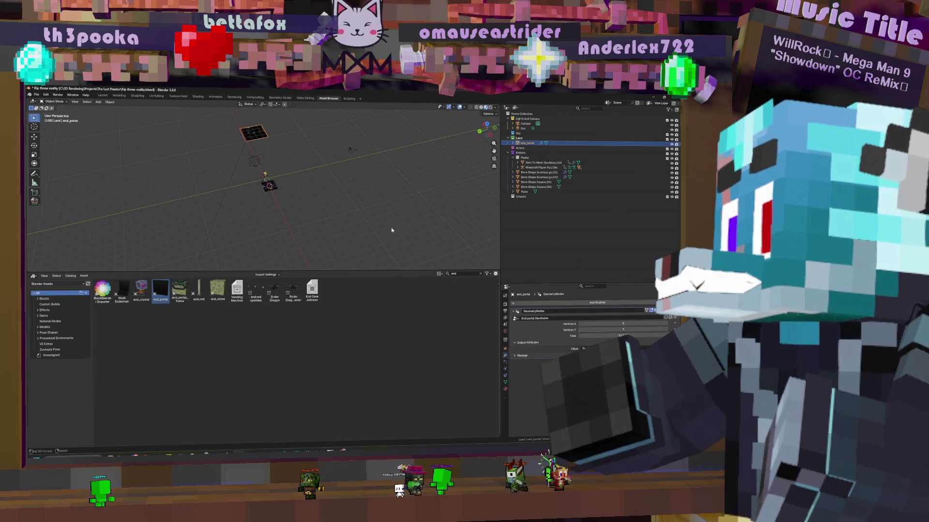
click(273, 189)
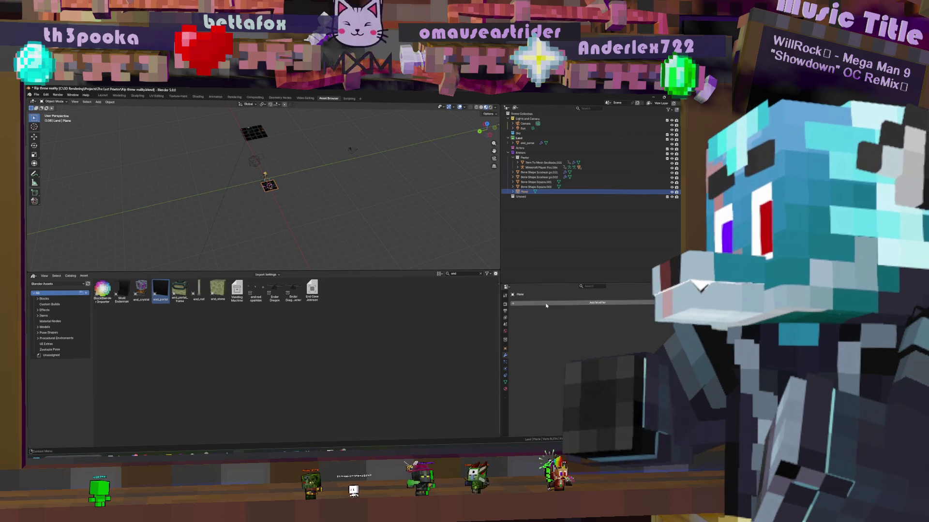
click(546, 306)
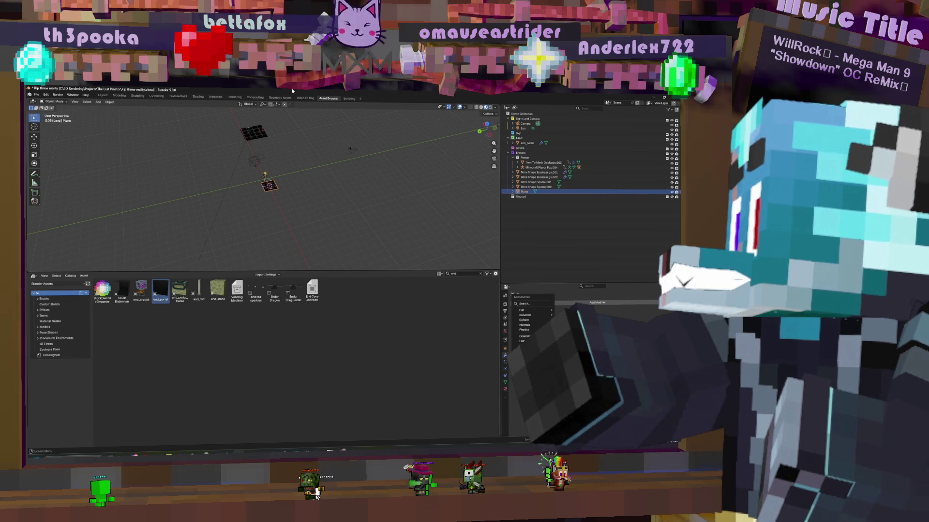
click(275, 97)
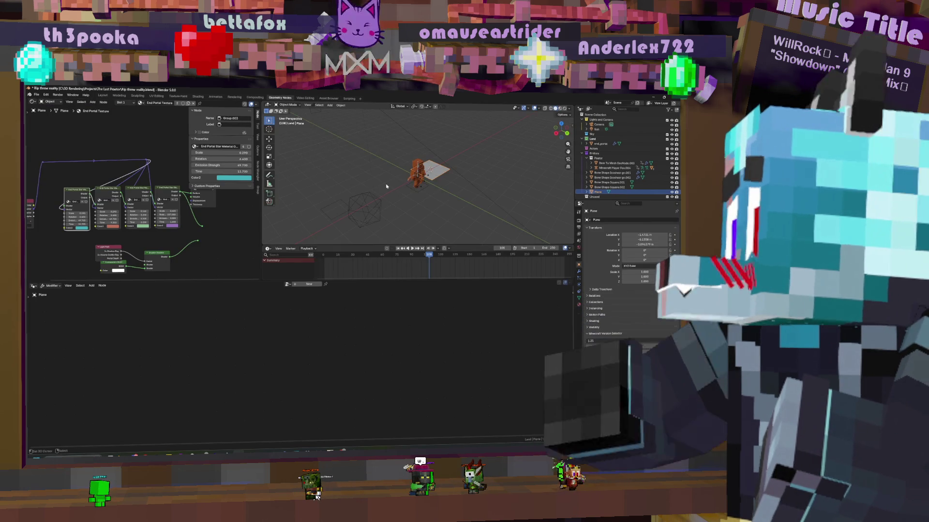
Create a new geometry node group on the Plane with Scene Time and Math nodes
click(309, 284)
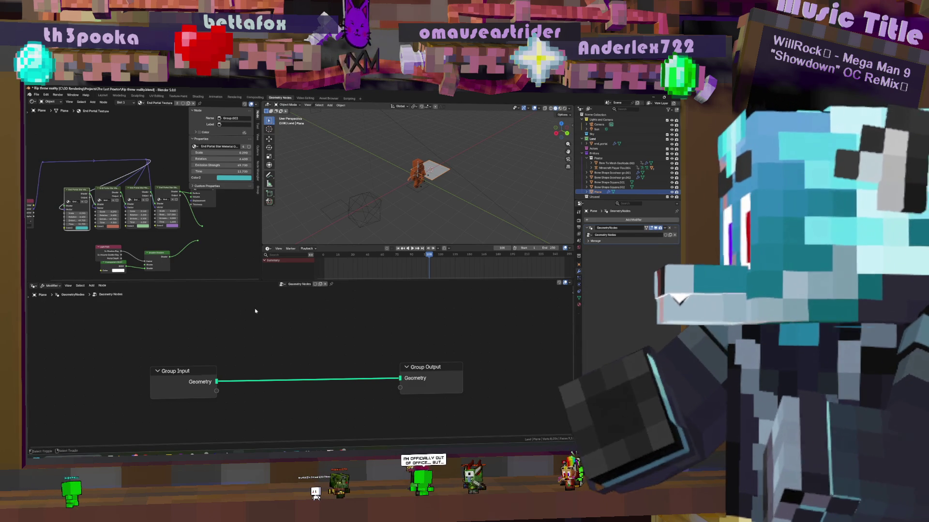
key(shift+a)
text(sc)
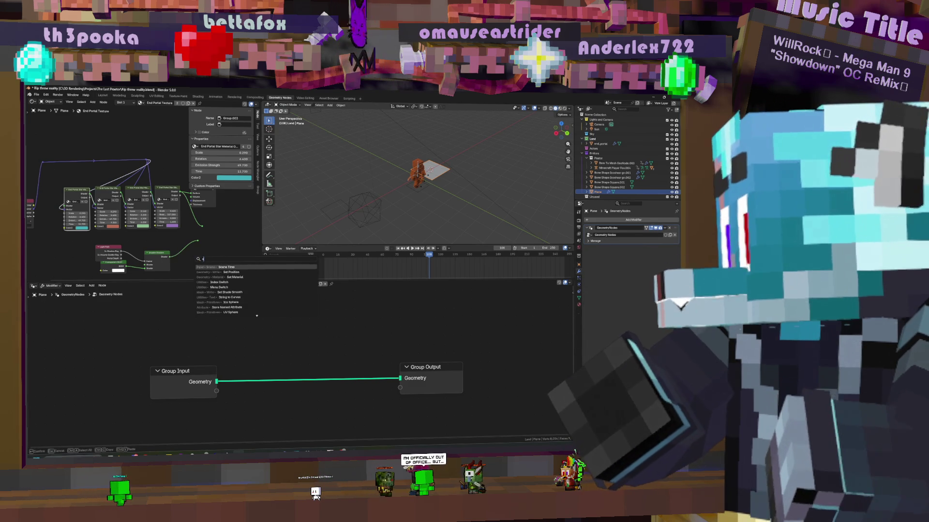
text(ene)
text(e)
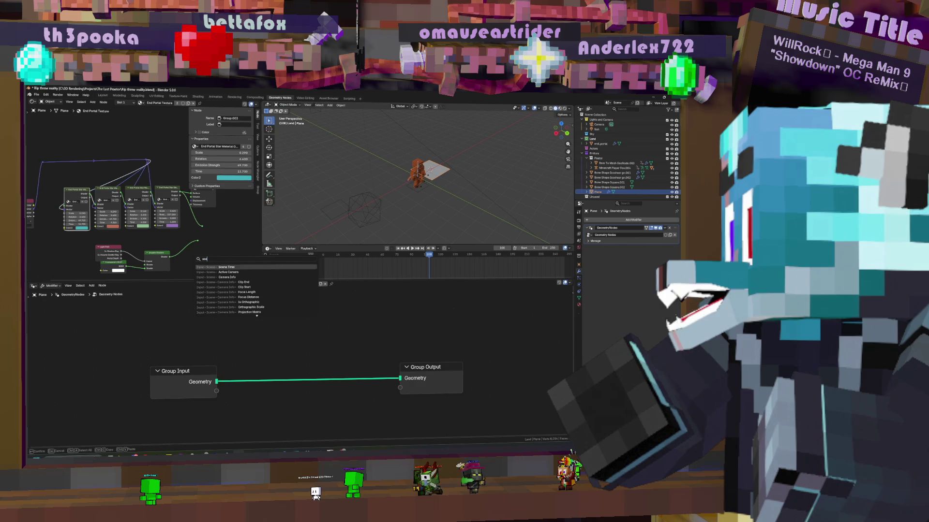
key(Return)
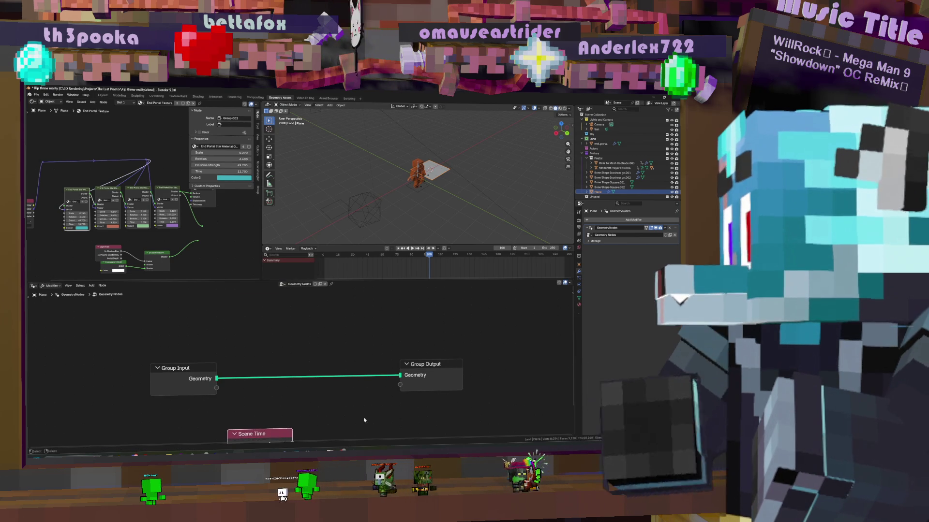
click(277, 396)
key(shift+a)
text(math)
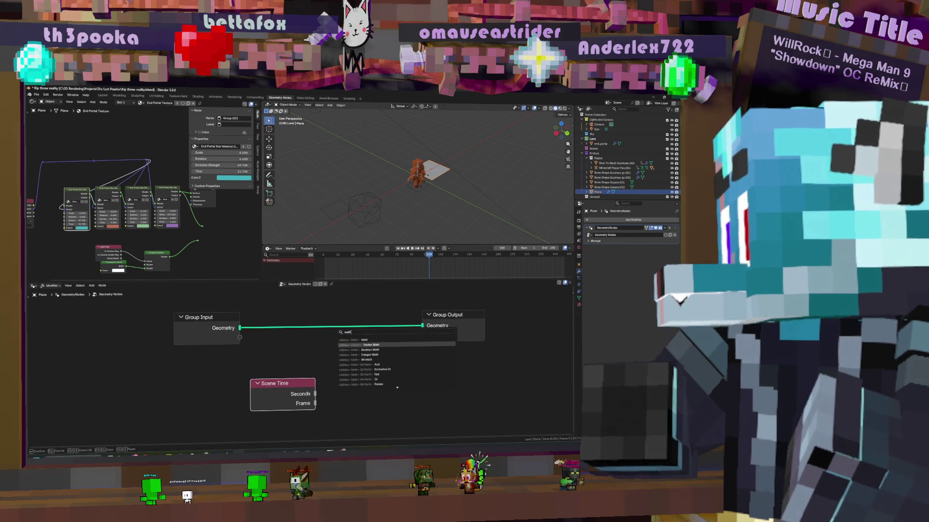
key(Return)
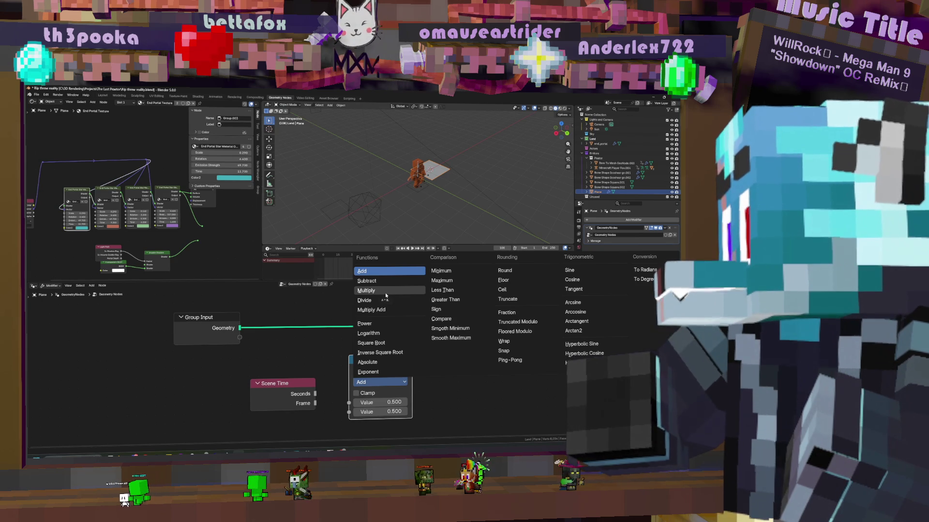
Set Math to Multiply, wire it between a group input and output, and name the output 'Star Time'
click(386, 294)
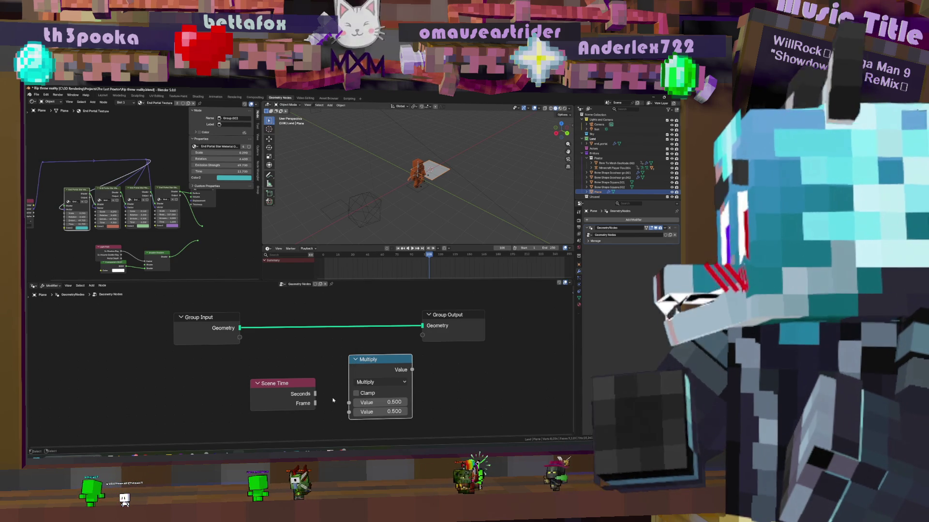
mouse_move(283, 388)
mouse_down()
mouse_move(218, 393)
mouse_move(349, 403)
mouse_up()
drag(413, 369, 422, 344)
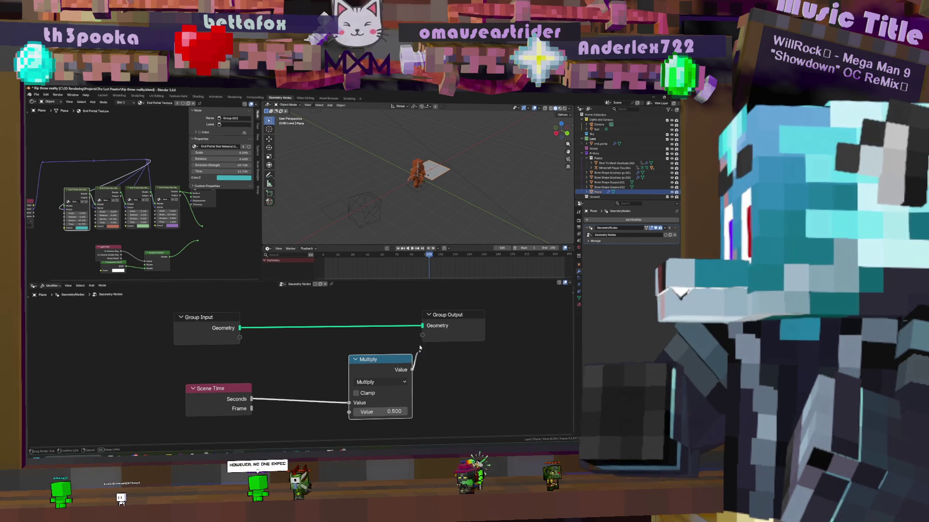
drag(349, 412, 239, 337)
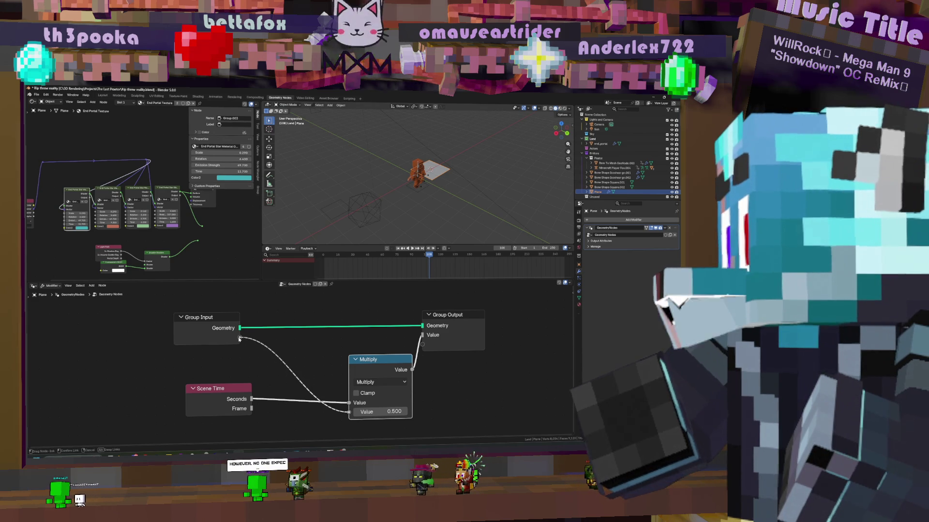
click(593, 247)
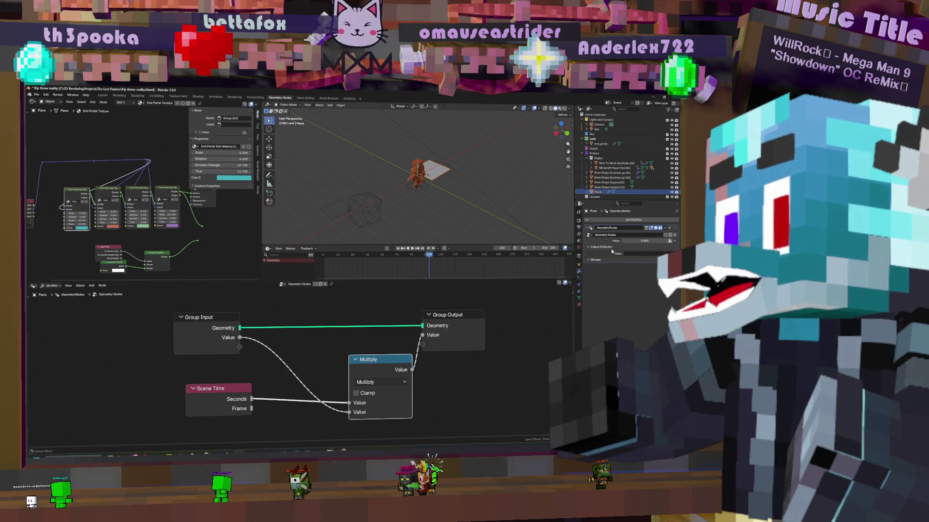
click(631, 253)
text(Star Time)
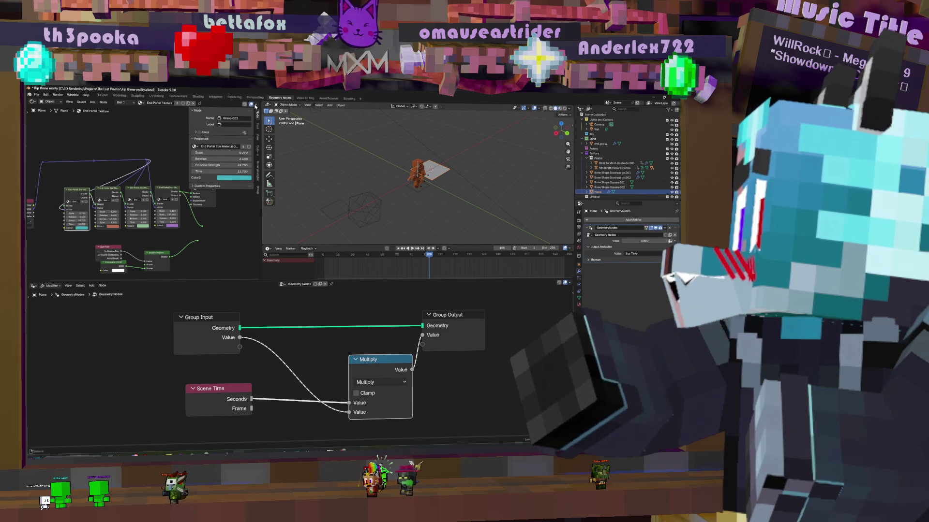
Play and scrub the starry plane's animation in Material Preview, then view it through the camera
click(559, 108)
key(space)
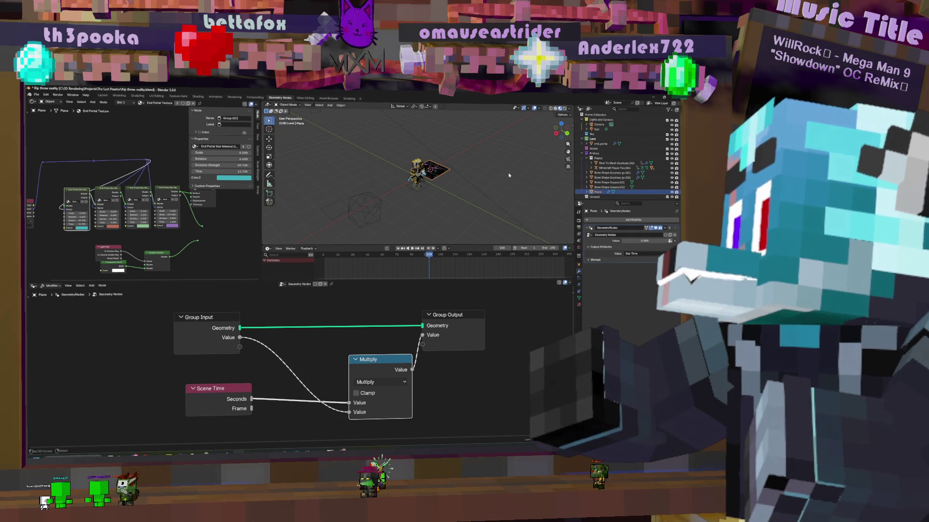
key(KP_Decimal)
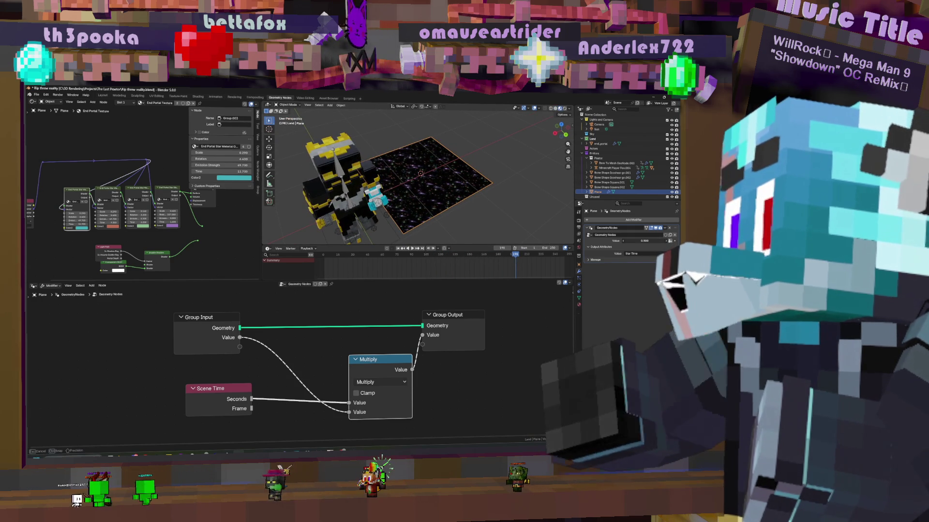
drag(645, 240, 614, 240)
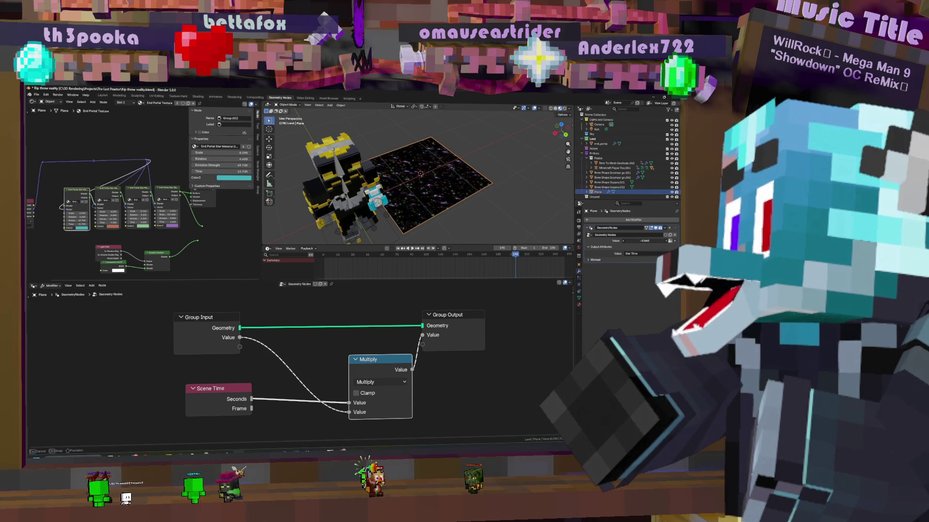
scroll(474, 187, up, 5)
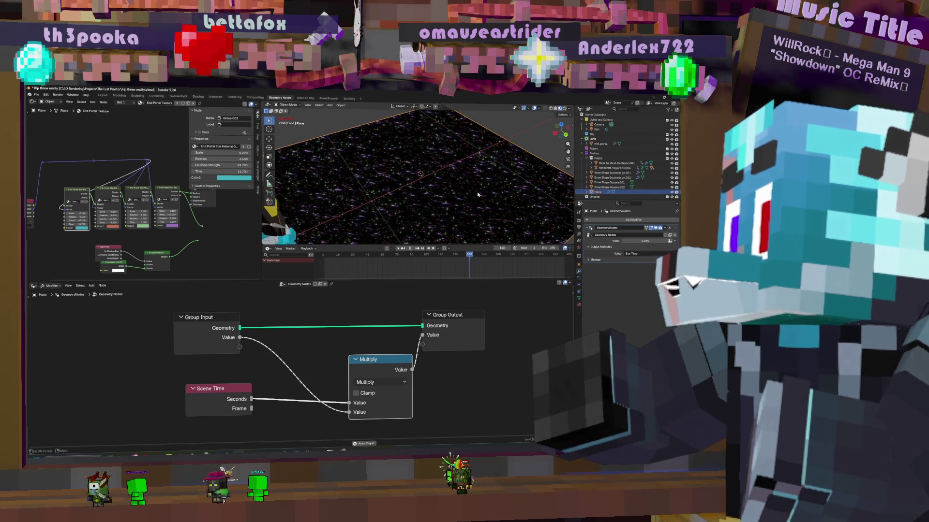
drag(644, 240, 631, 240)
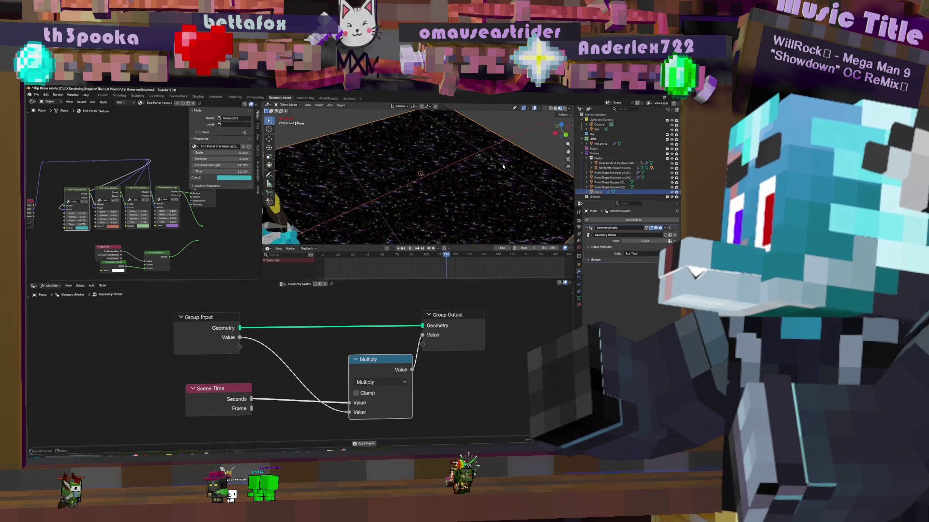
mouse_move(503, 166)
middle_down()
mouse_move(472, 180)
mouse_move(484, 199)
middle_up()
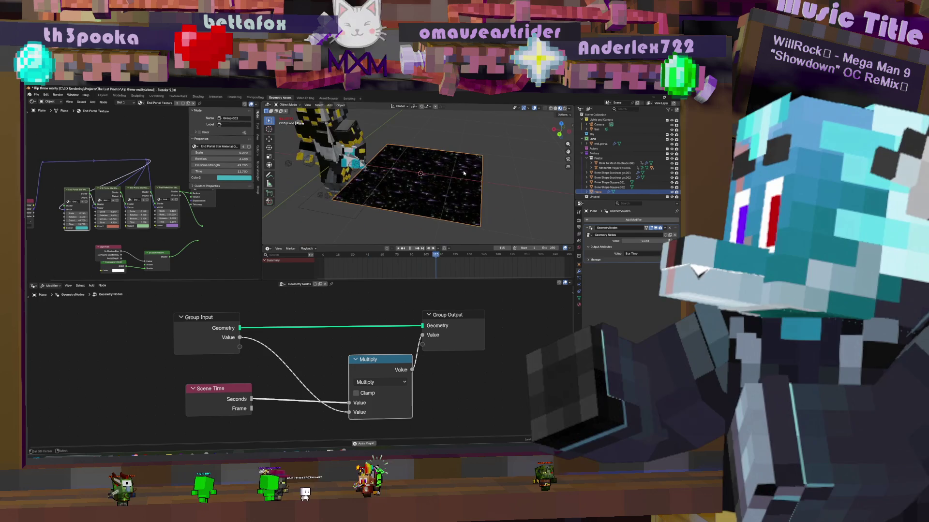
key(KP_0)
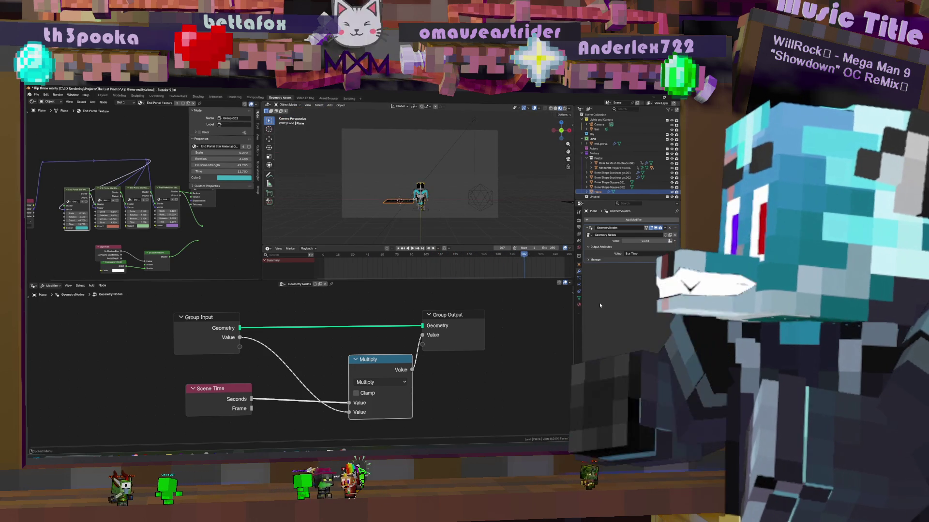
click(579, 305)
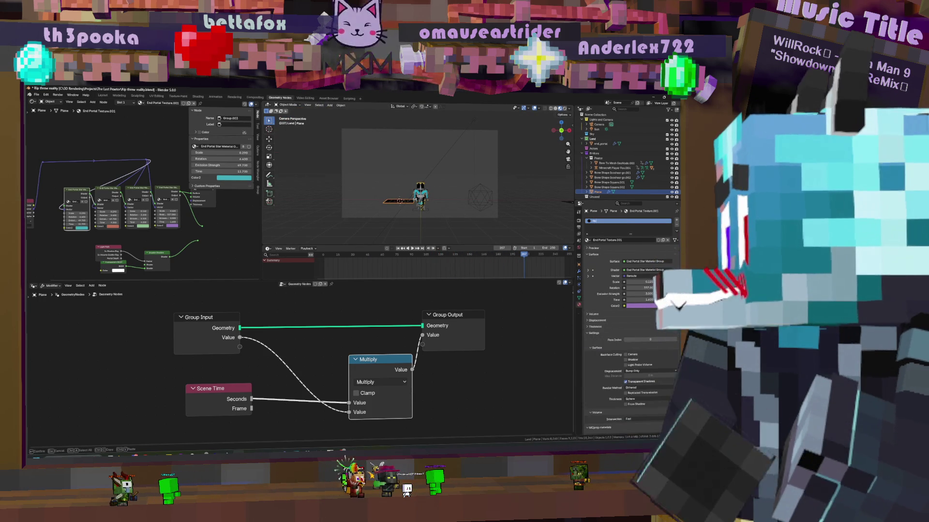
Rename the material to 'Rip in reality' and rotate the plane 90° in the Shading workspace
double_click(629, 221)
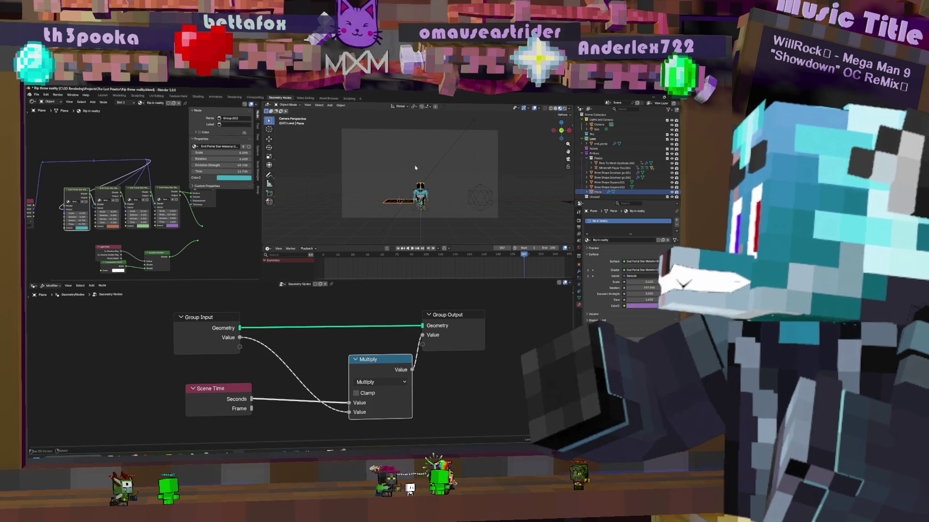
click(268, 162)
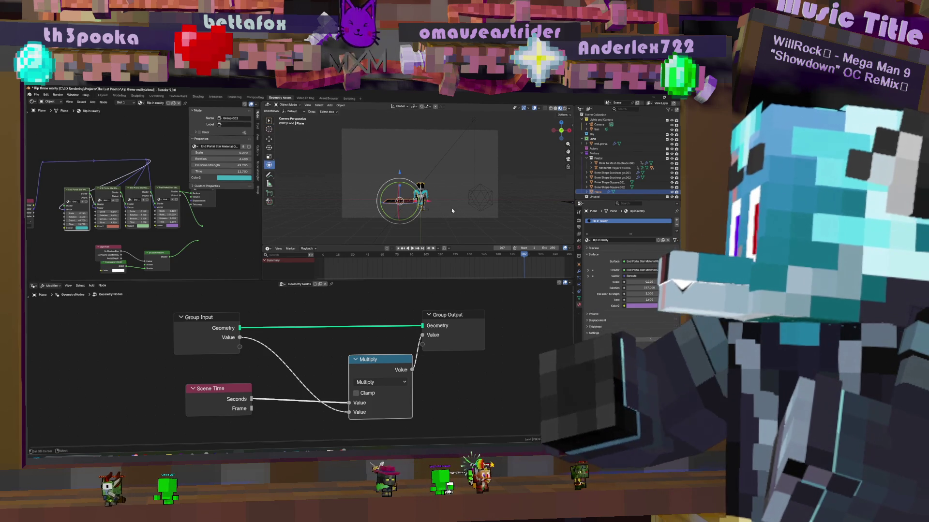
click(198, 96)
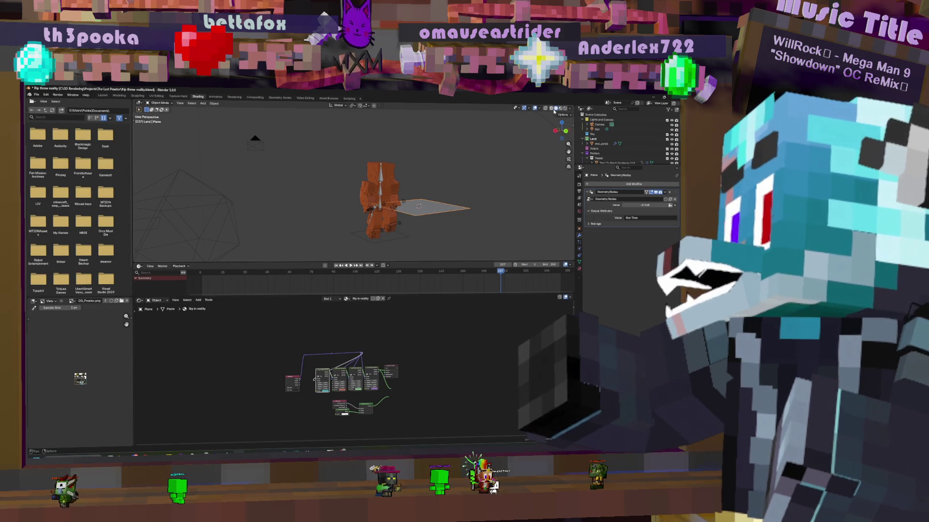
middle_drag(469, 186, 441, 205)
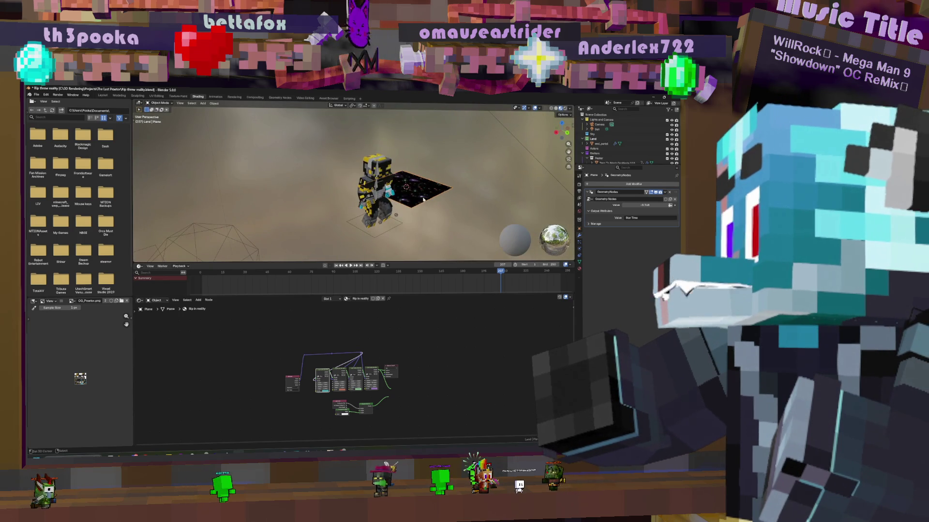
text(r90)
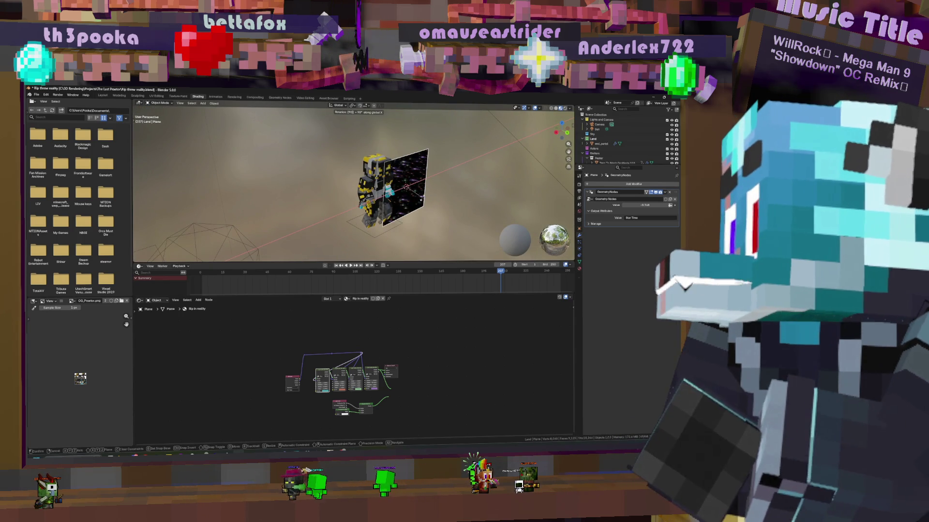
key(Return)
Move the upright plane beside the character and spread out the shader nodes for room
mouse_move(434, 158)
middle_down()
mouse_move(433, 180)
mouse_move(390, 221)
middle_up()
key(g)
click(426, 178)
key(g)
click(433, 180)
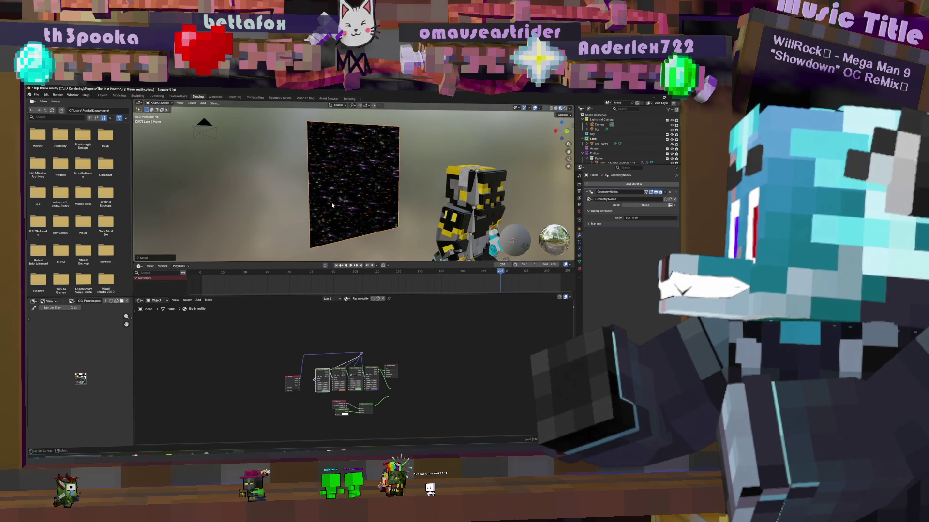
middle_drag(430, 198, 416, 208)
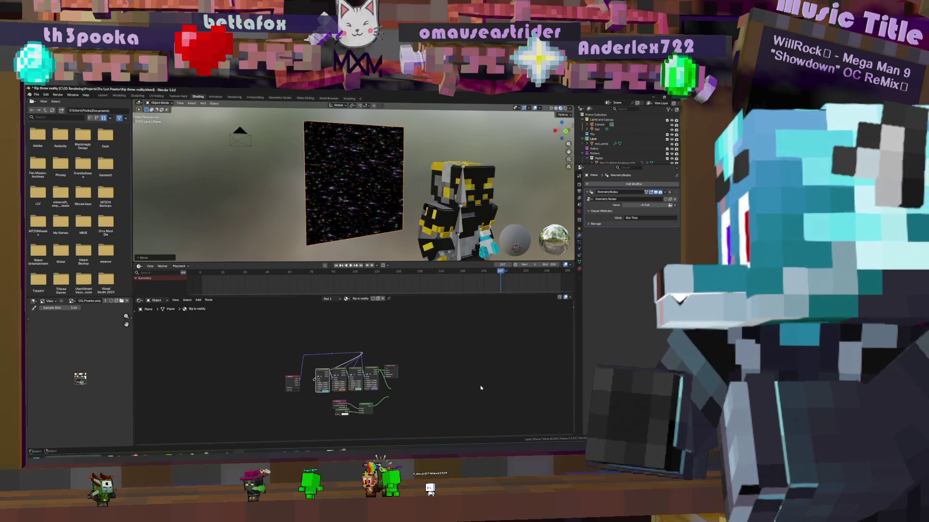
scroll(455, 382, up, 3)
drag(351, 337, 497, 334)
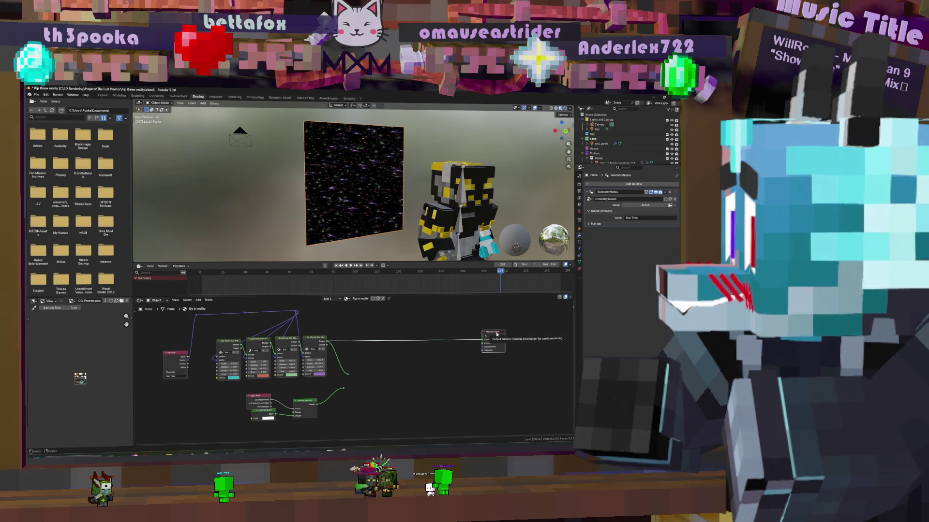
mouse_move(380, 391)
middle_down()
mouse_move(419, 381)
mouse_move(424, 369)
middle_up()
Add Radius and Radial Tiling nodes to the portal's shader tree
key(shift+a)
text(ra)
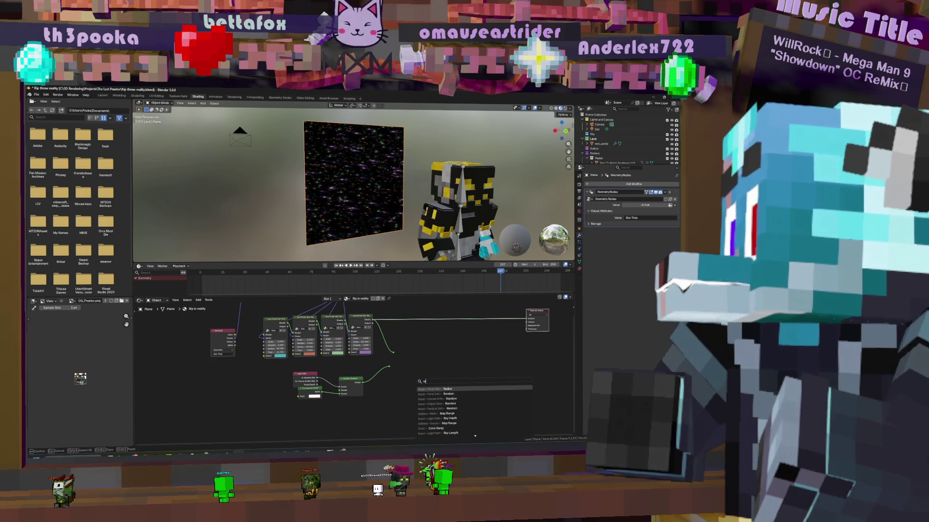
key(Down)
text(di)
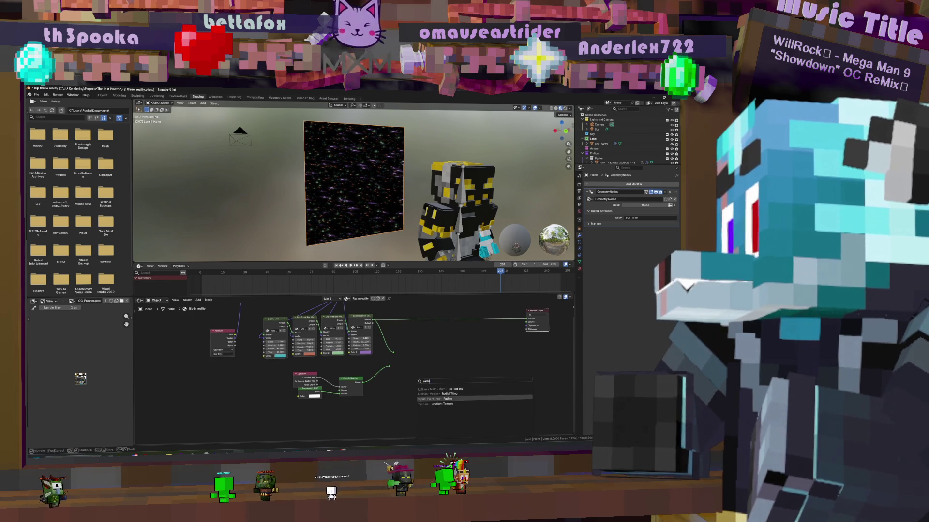
key(Down)
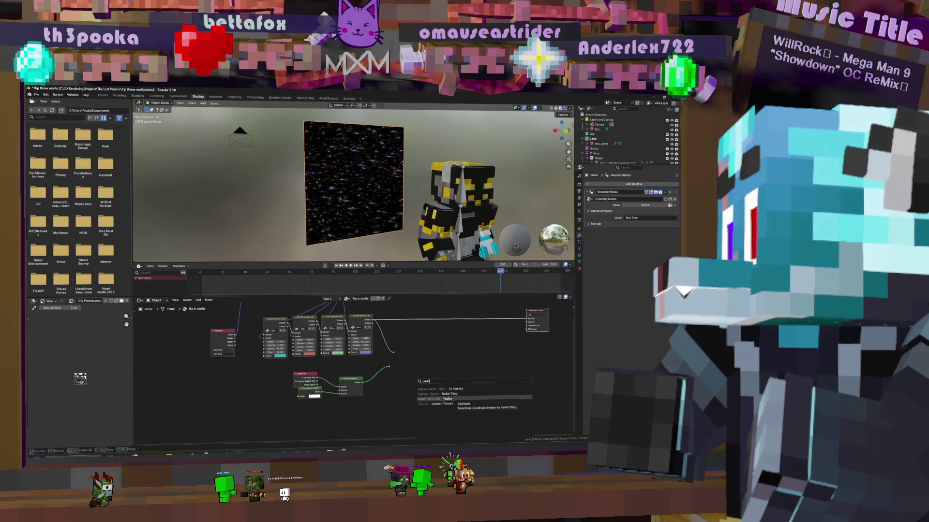
key(Return)
click(427, 368)
key(shift+a)
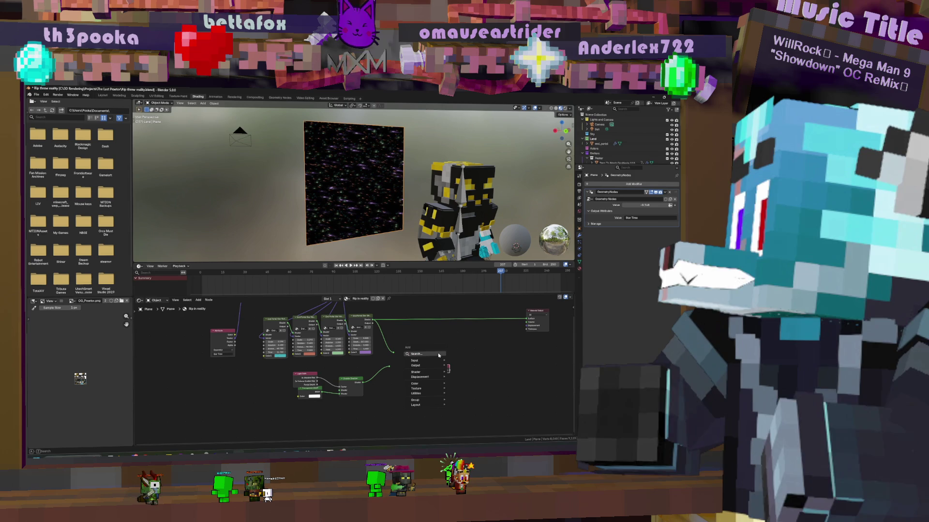
text(rad)
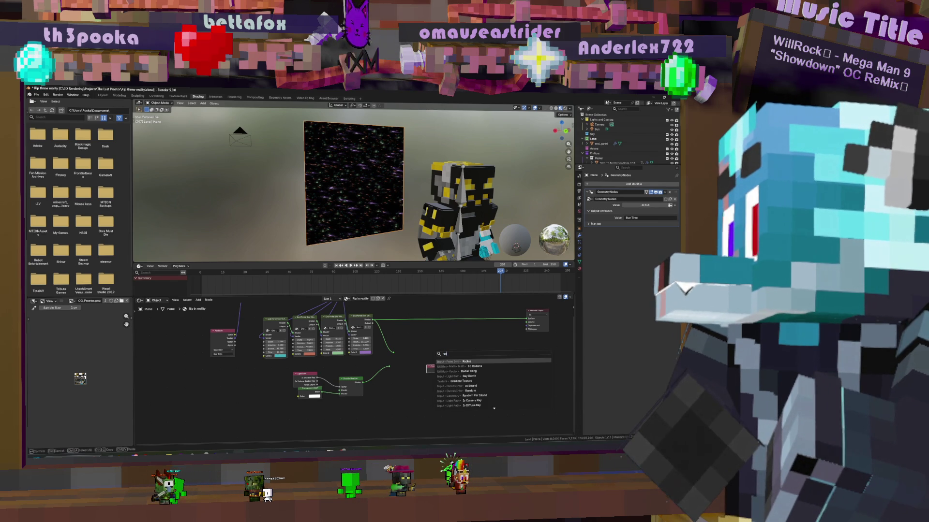
text(ial)
key(Return)
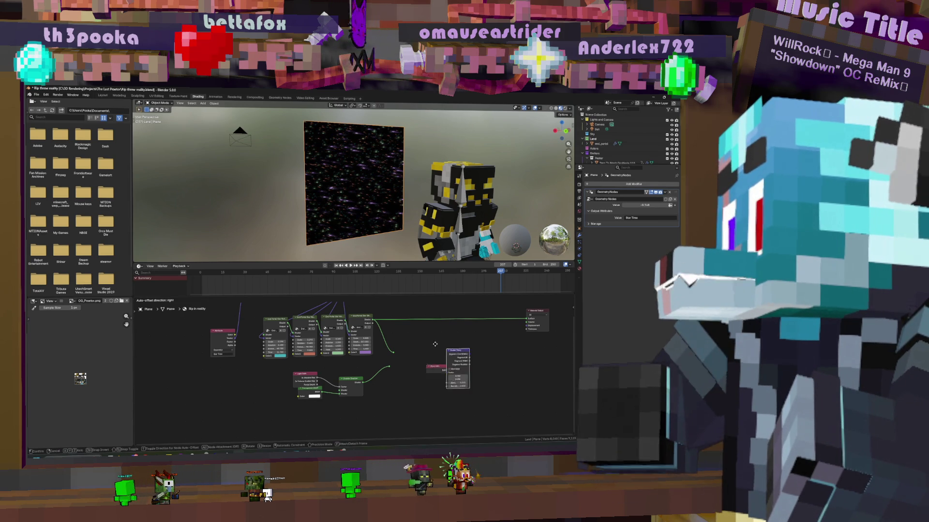
click(486, 358)
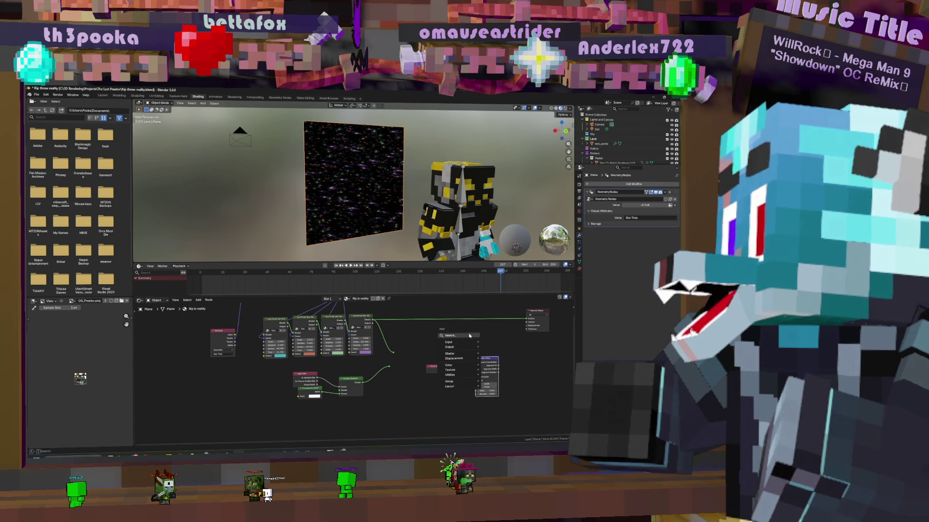
Add a Gradient Texture node set to Radial and position it above the other nodes
text(rad)
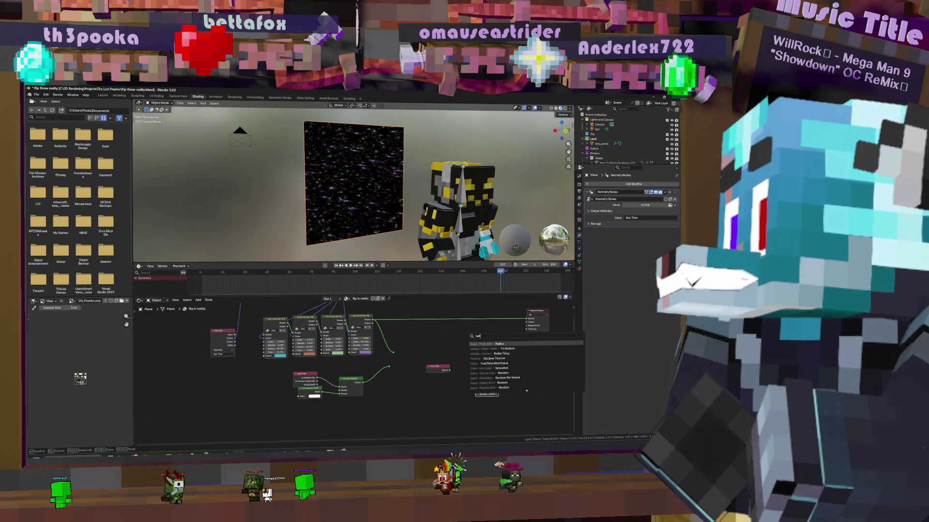
text(ial)
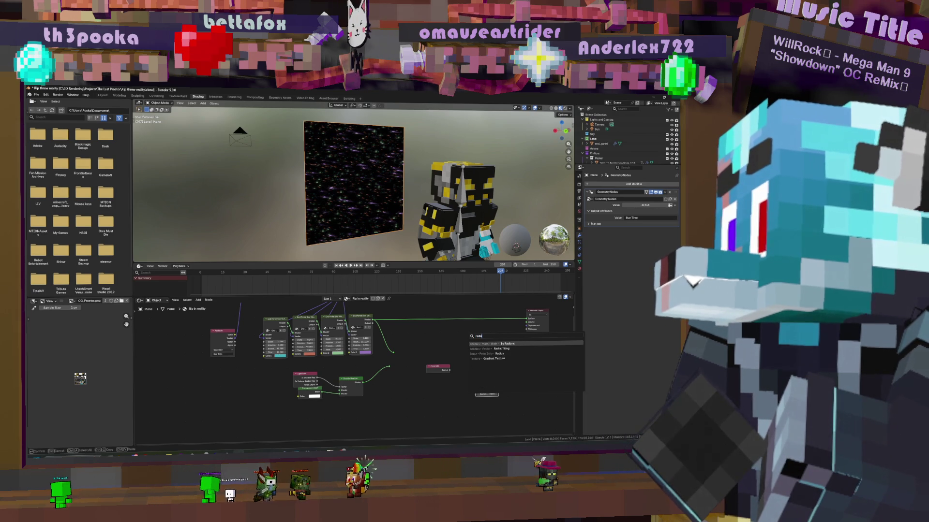
key(Down)
key(Down)
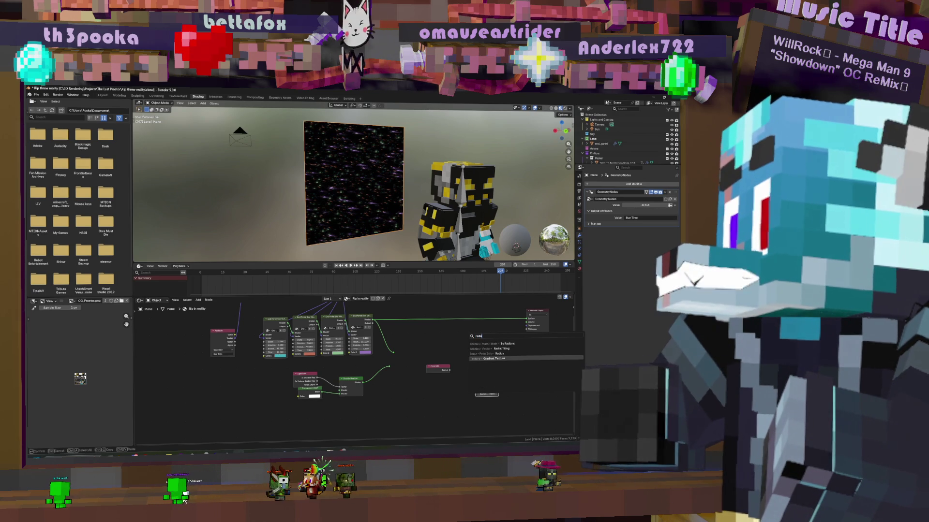
key(Return)
click(415, 338)
scroll(470, 358, up, 2)
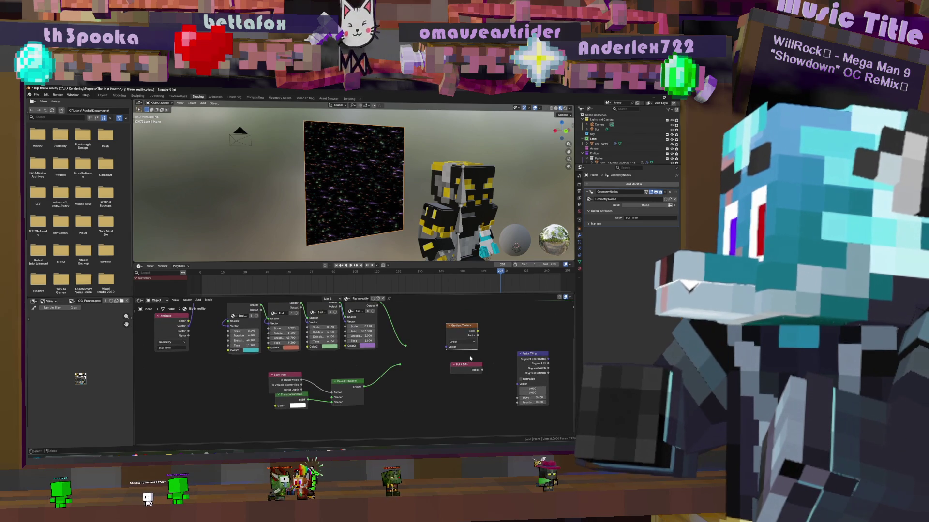
click(465, 343)
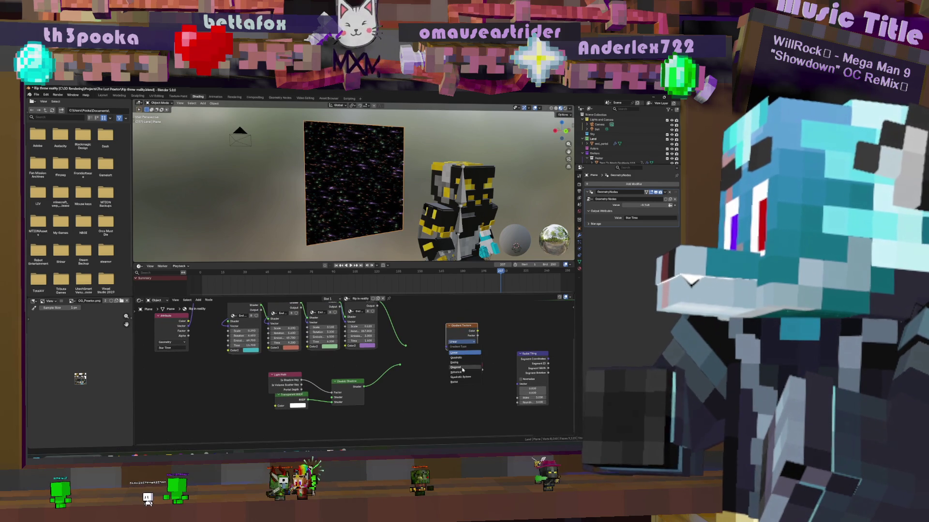
click(461, 382)
scroll(490, 355, down, 4)
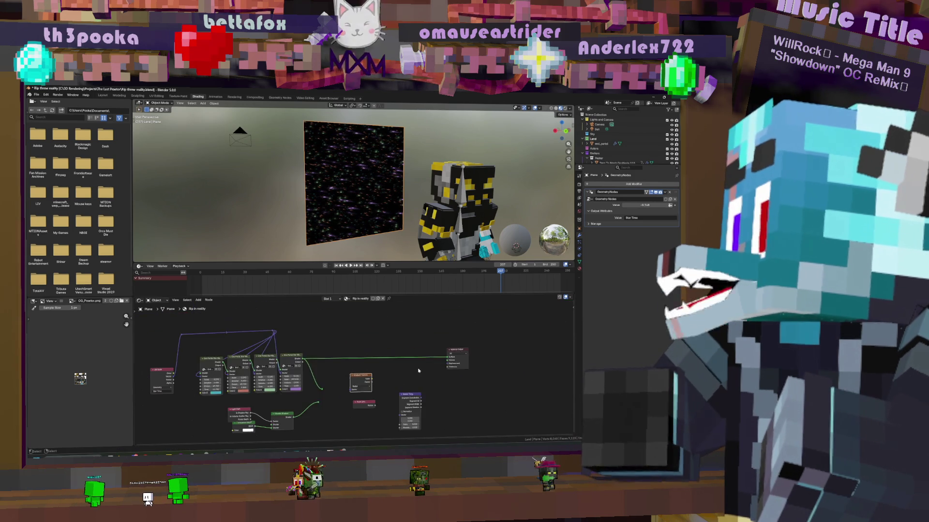
drag(463, 358, 426, 315)
mouse_move(528, 326)
middle_down()
mouse_move(436, 334)
mouse_move(473, 335)
middle_up()
Insert a mix shader on the output link and connect a new Transparent BSDF into it
key(shift+a)
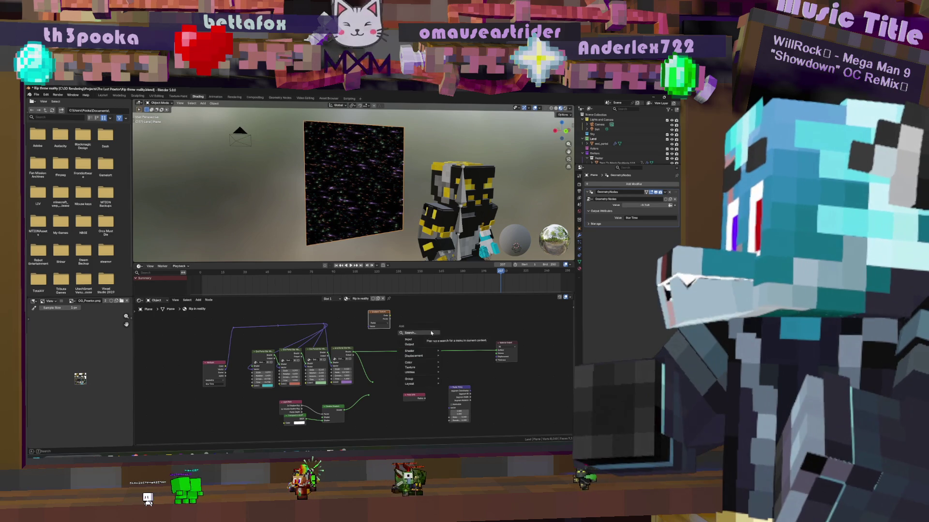
click(431, 332)
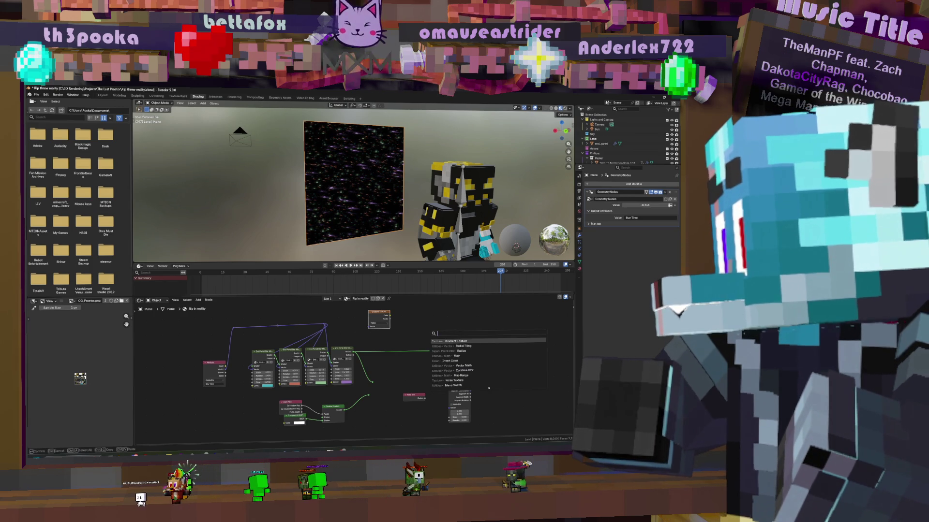
key(Return)
click(438, 341)
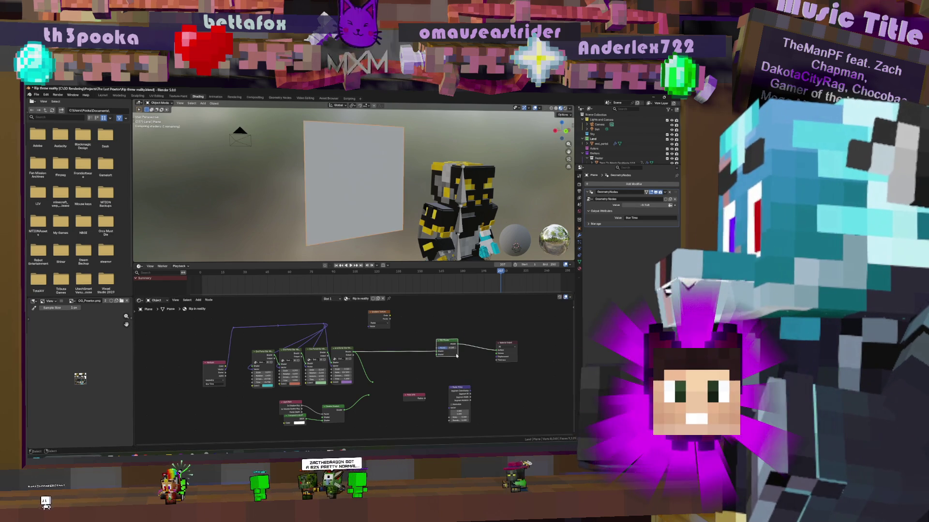
drag(437, 354, 419, 322)
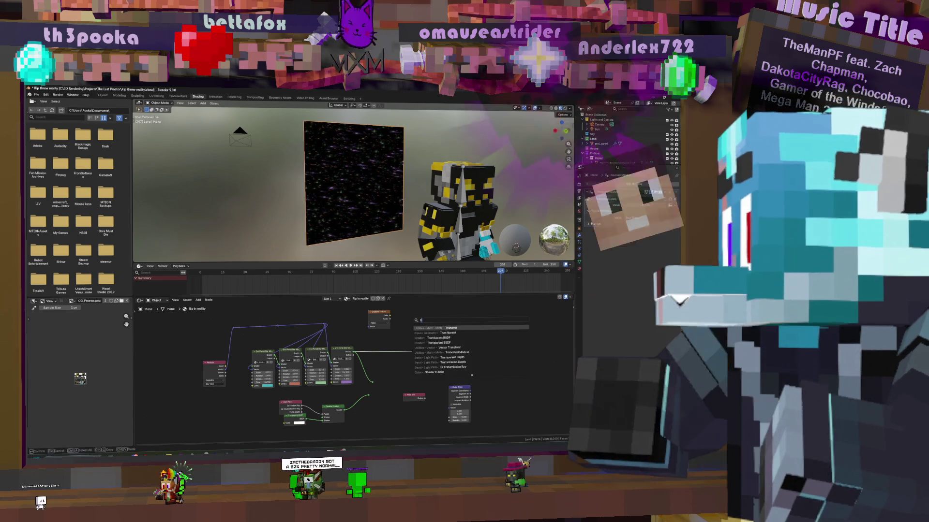
text(tran)
key(Down)
key(Down)
key(Down)
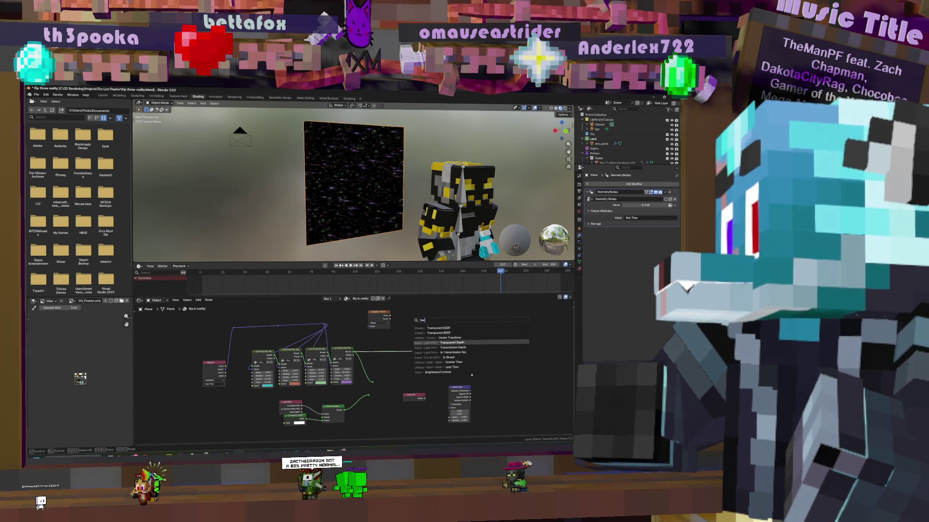
key(Up)
key(Up)
key(Up)
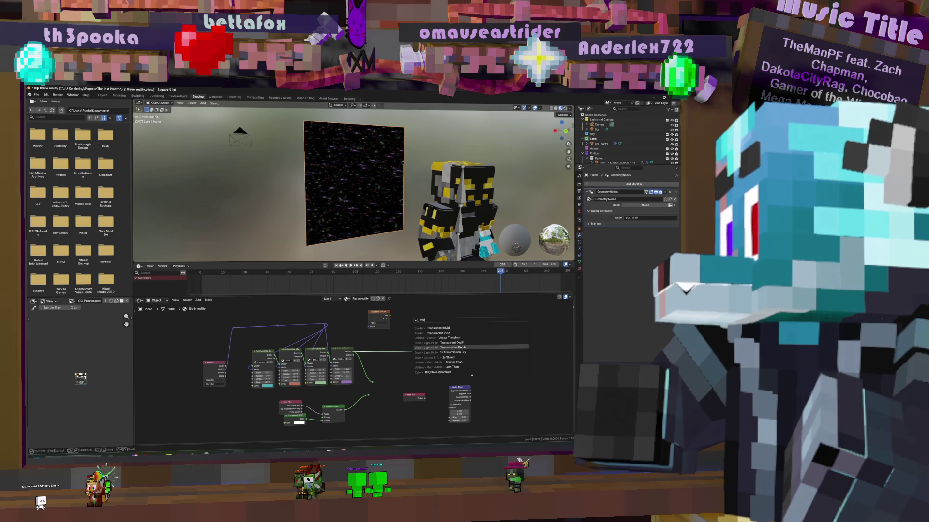
key(Up)
key(Up)
key(Up)
key(Down)
key(Return)
key(Return)
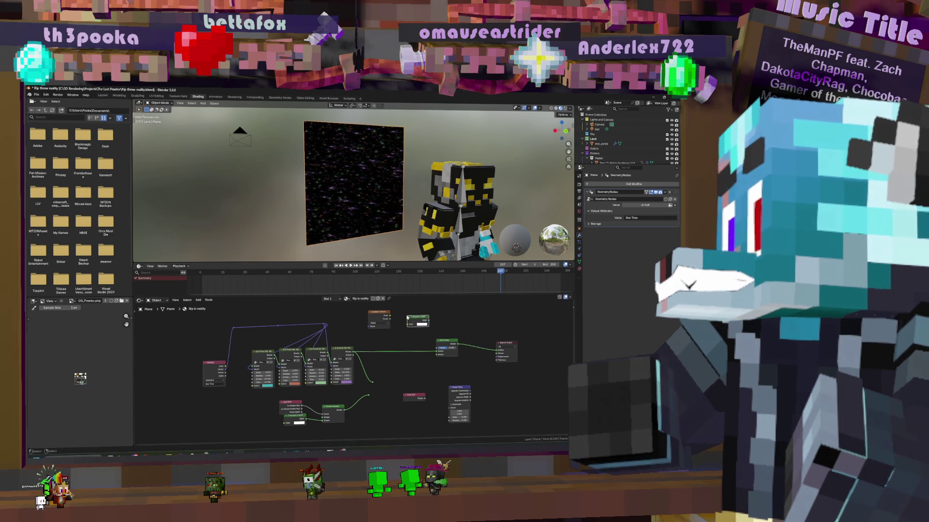
mouse_move(437, 357)
mouse_down()
mouse_move(457, 348)
mouse_move(437, 347)
mouse_up()
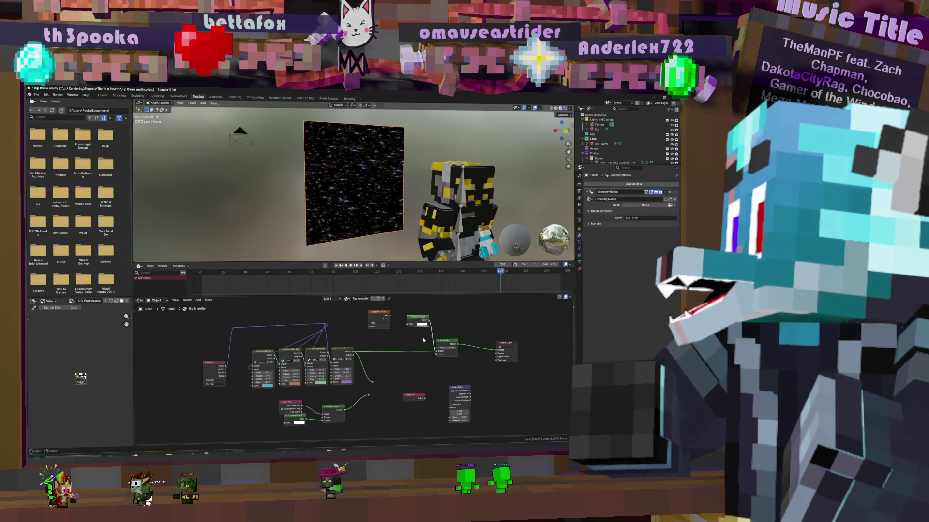
Link into the Mix Shader's input and add a position Attribute node to the graph
drag(376, 314, 361, 317)
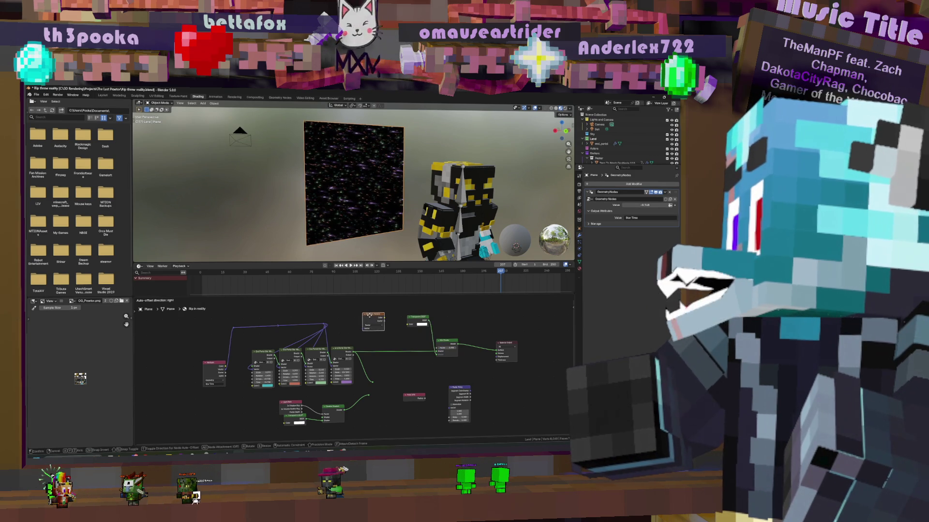
middle_drag(341, 317, 408, 339)
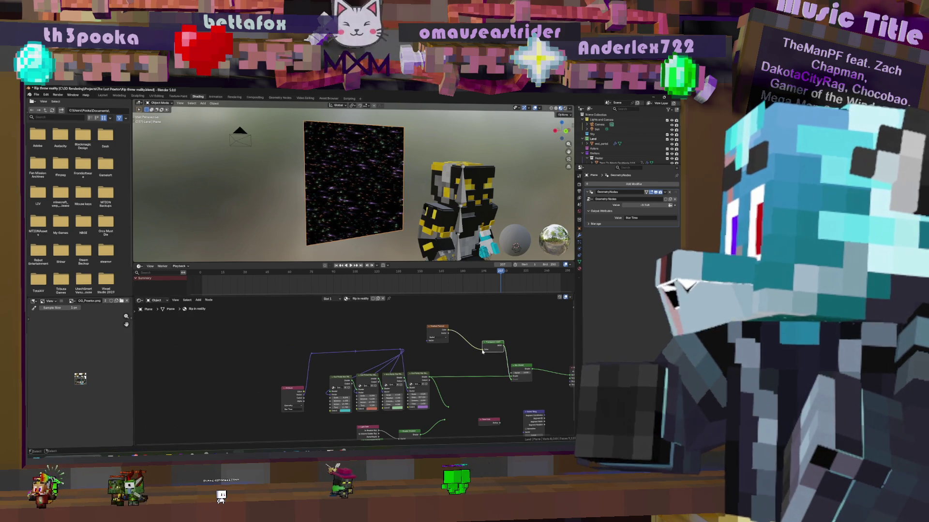
drag(496, 380, 510, 376)
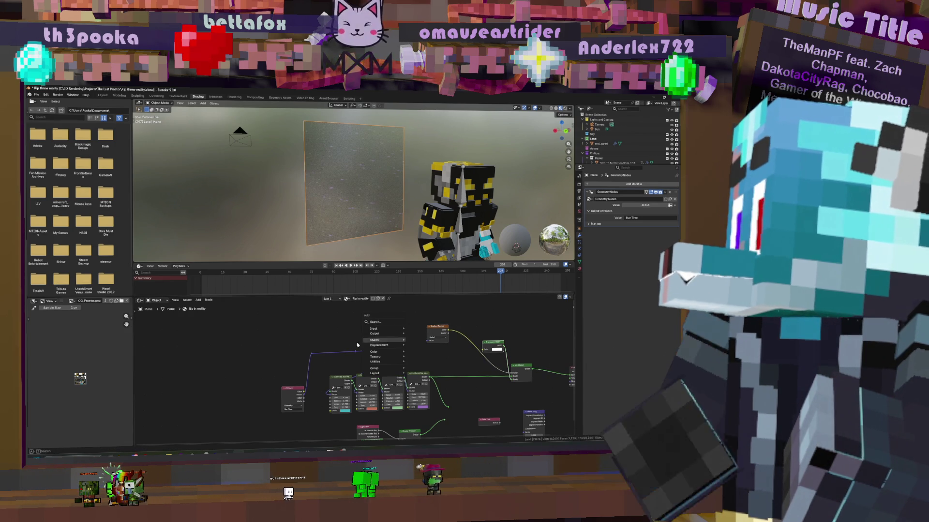
click(294, 348)
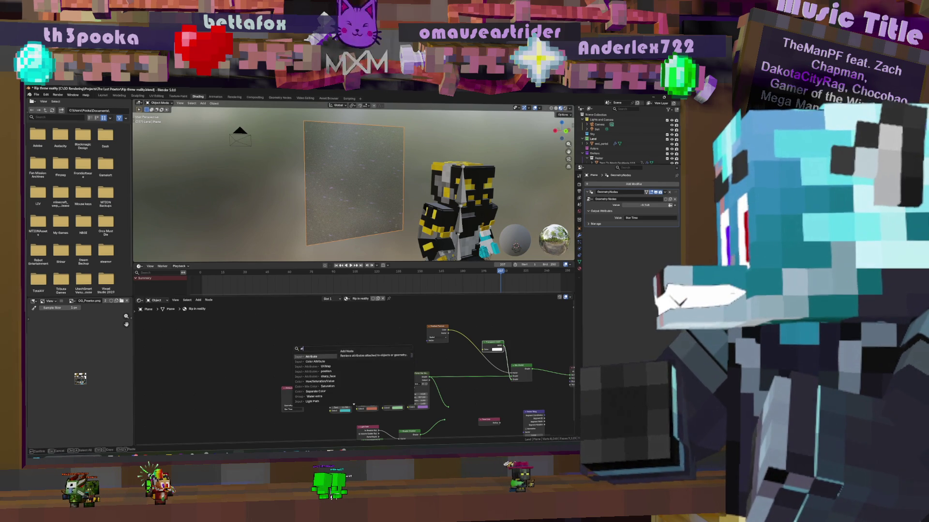
key(Return)
click(349, 314)
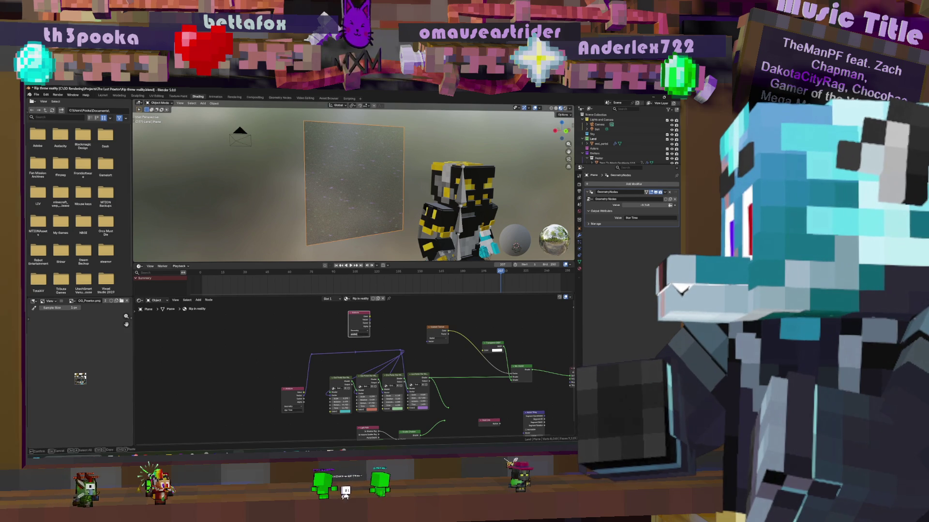
key(shift+a)
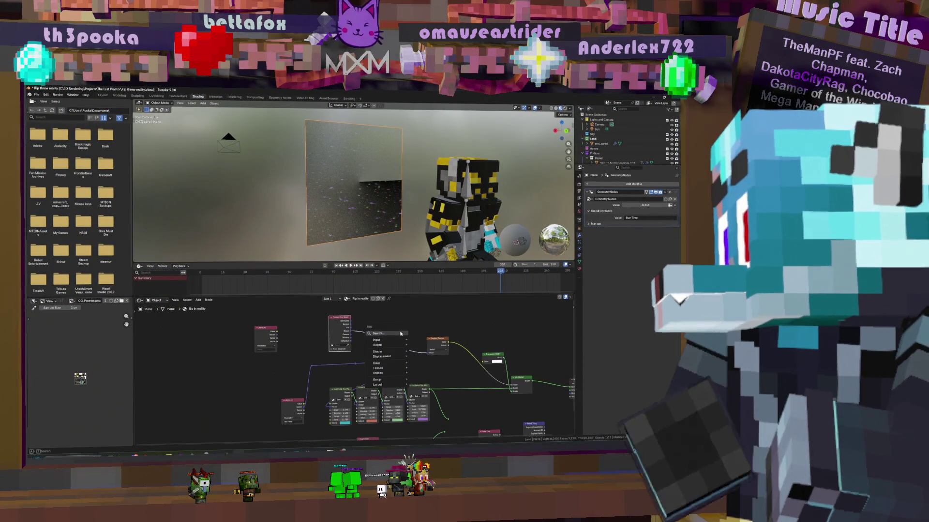
drag(427, 352, 400, 344)
Add a Point Info node and connect its Position to the Gradient Texture's Vector socket
text(poin)
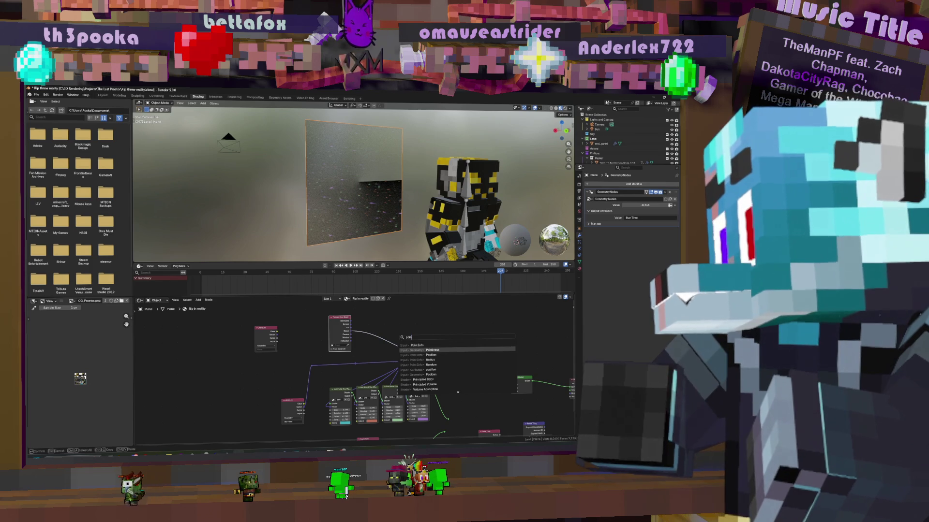
key(Return)
click(420, 321)
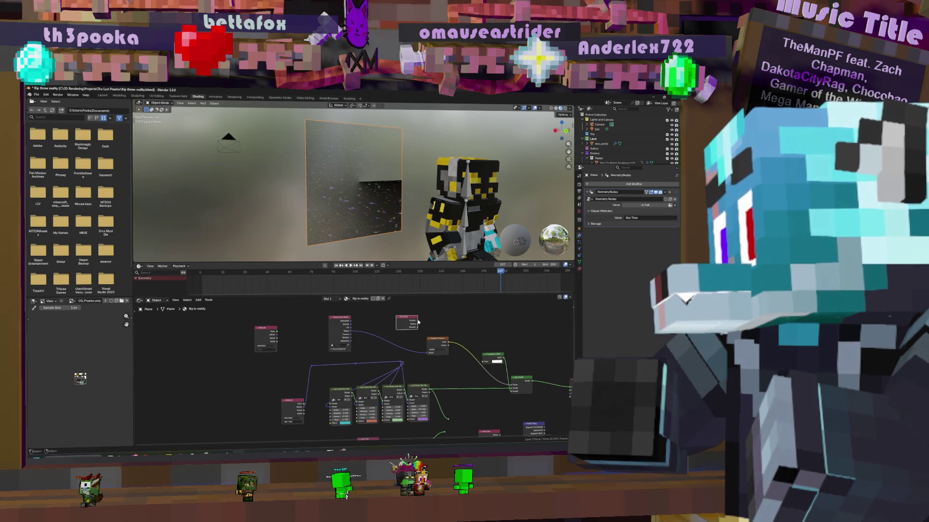
drag(418, 320, 510, 386)
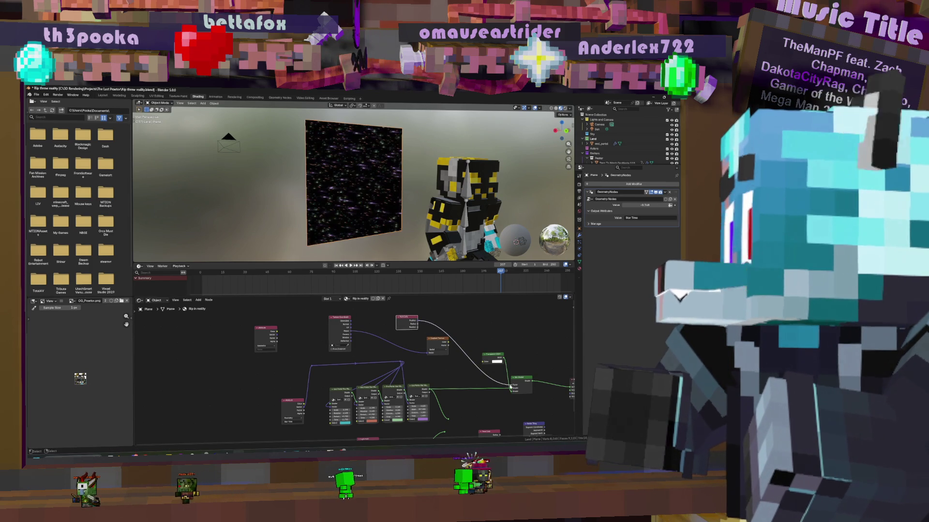
drag(417, 324, 511, 386)
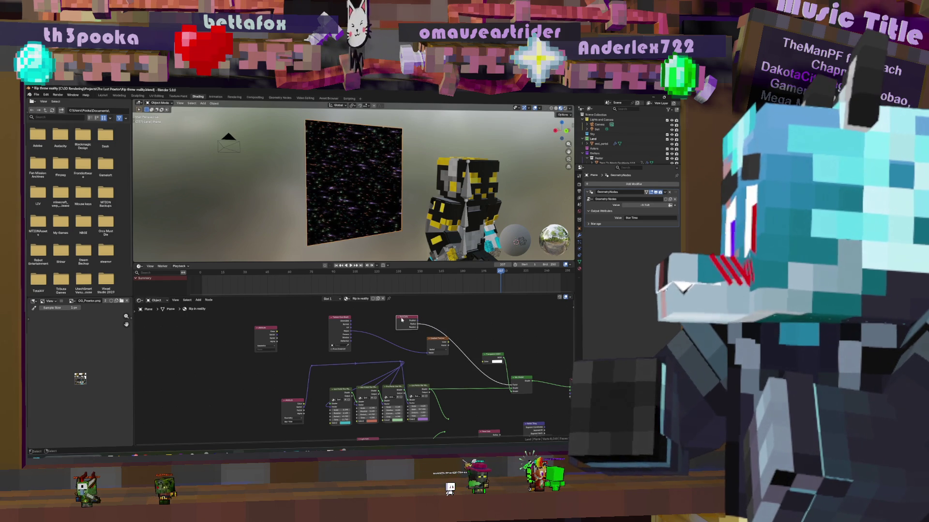
drag(400, 318, 362, 316)
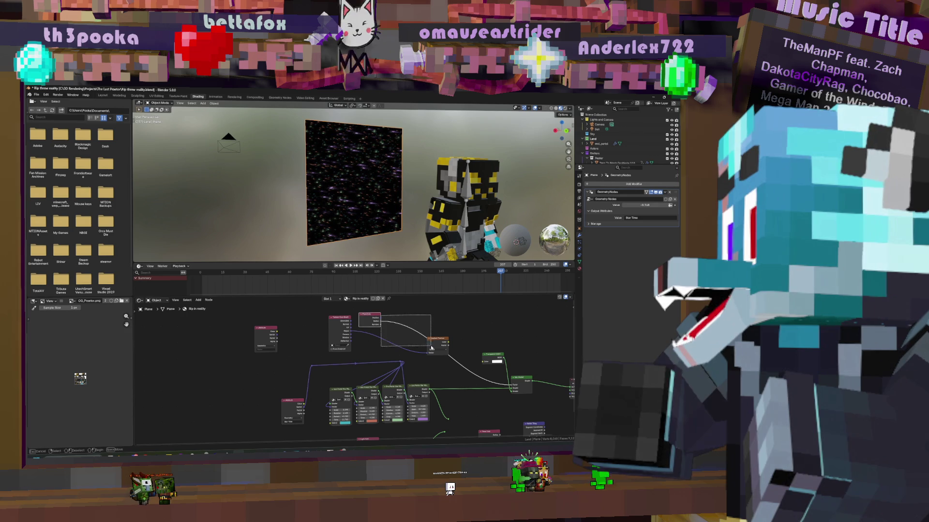
mouse_move(380, 319)
mouse_down()
mouse_move(415, 355)
mouse_move(450, 343)
mouse_move(489, 382)
mouse_move(512, 386)
mouse_up()
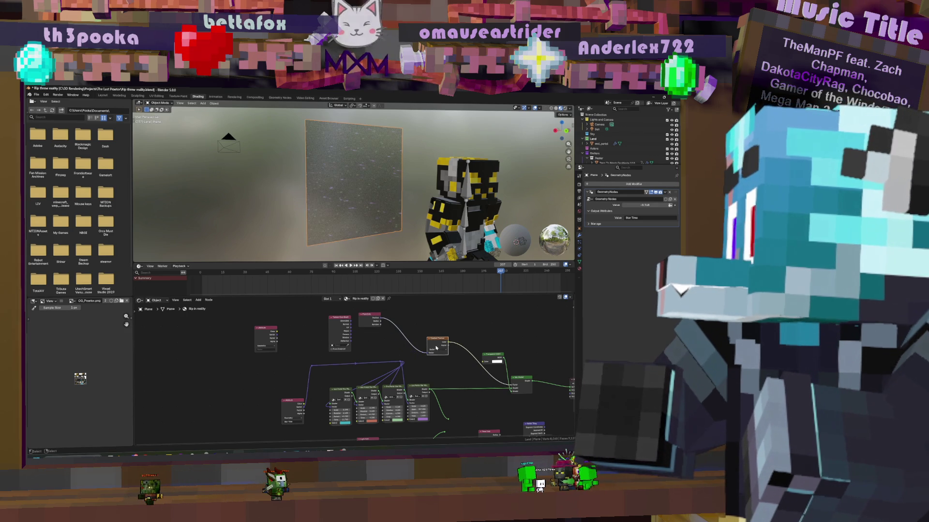
click(381, 322)
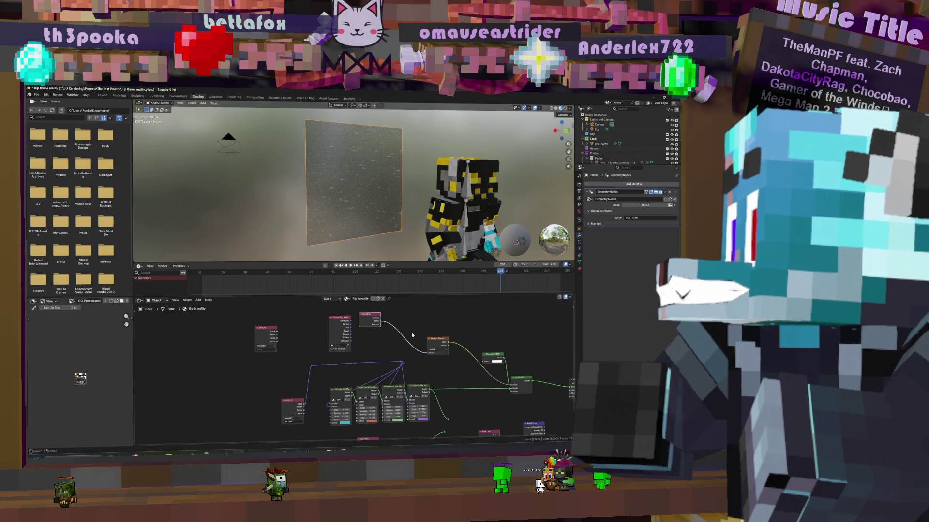
drag(427, 355, 427, 355)
key(shift+a)
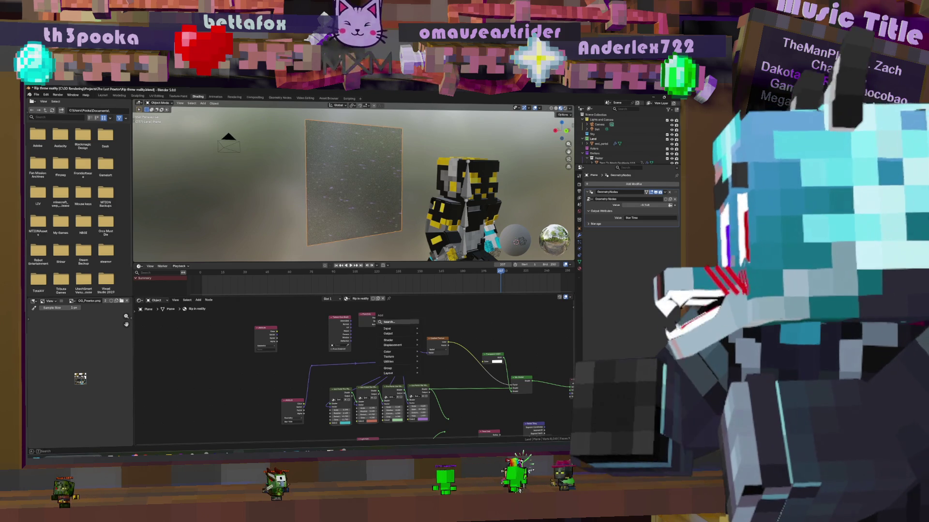
click(390, 322)
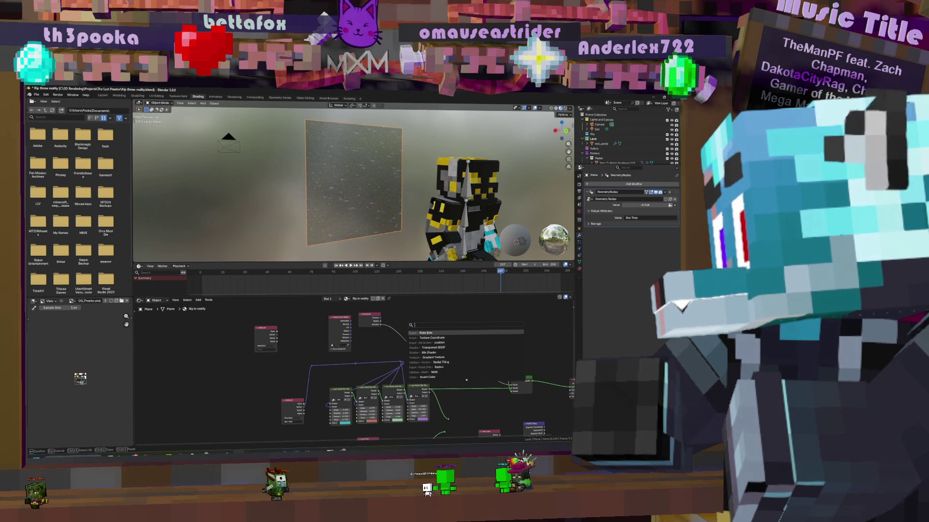
text(point)
key(Down)
key(Down)
key(Down)
key(Down)
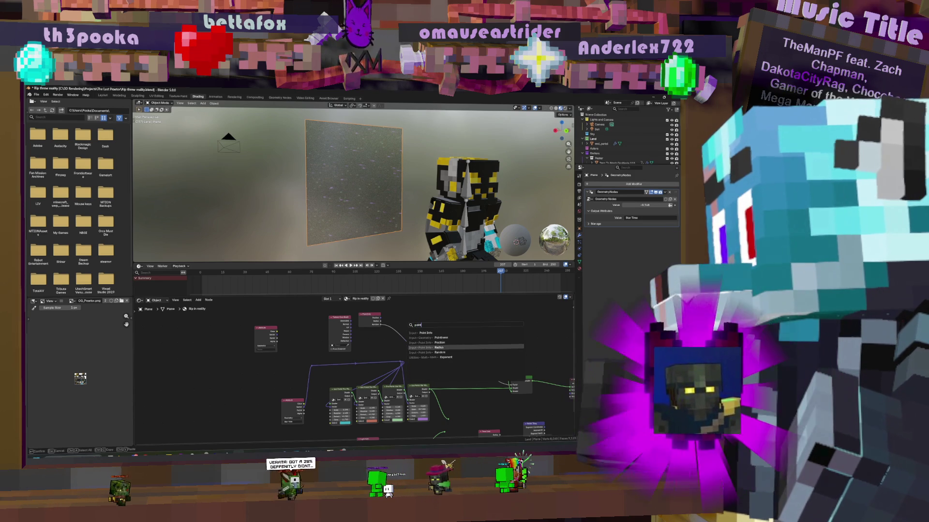
key(Down)
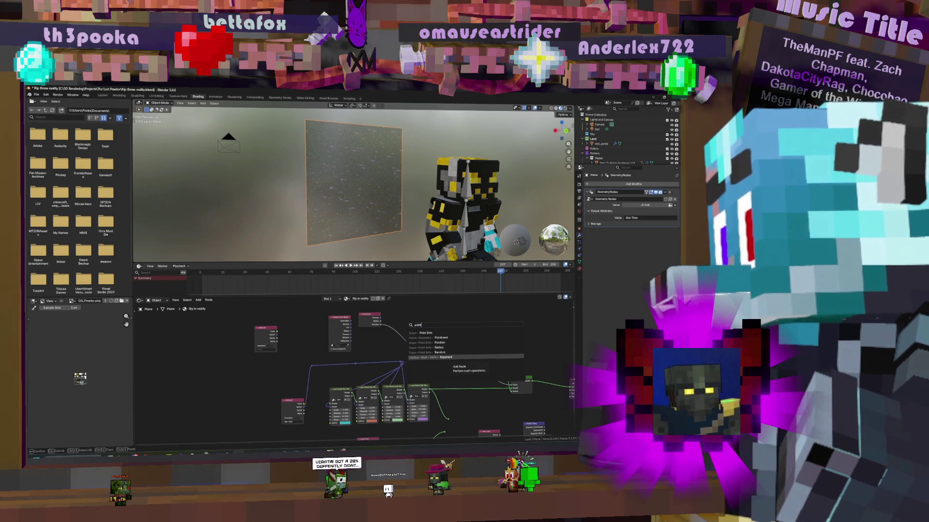
key(Down)
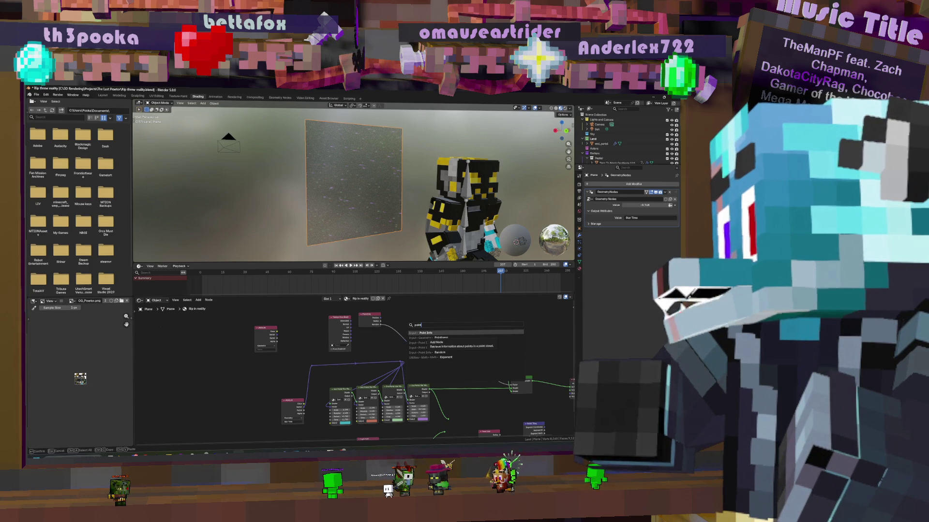
key(BackSpace)
key(BackSpace)
key(BackSpace)
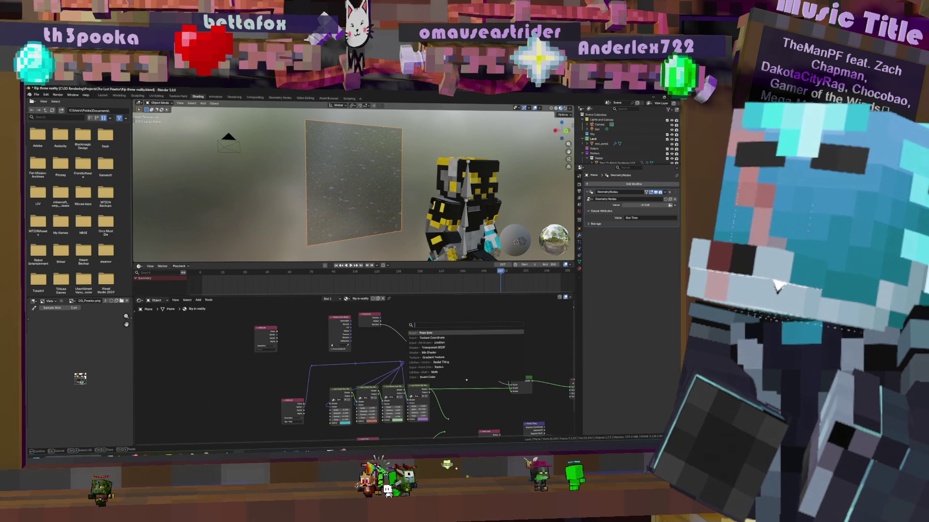
key(Escape)
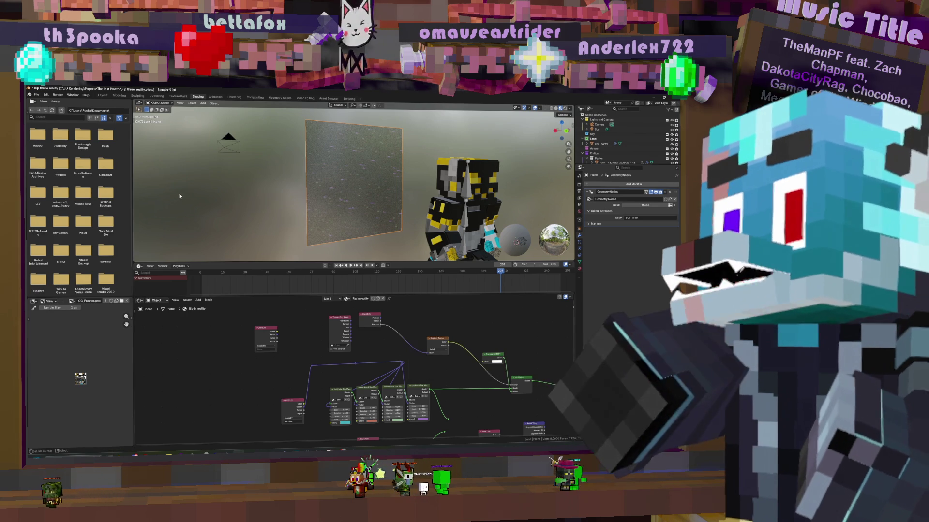
click(328, 98)
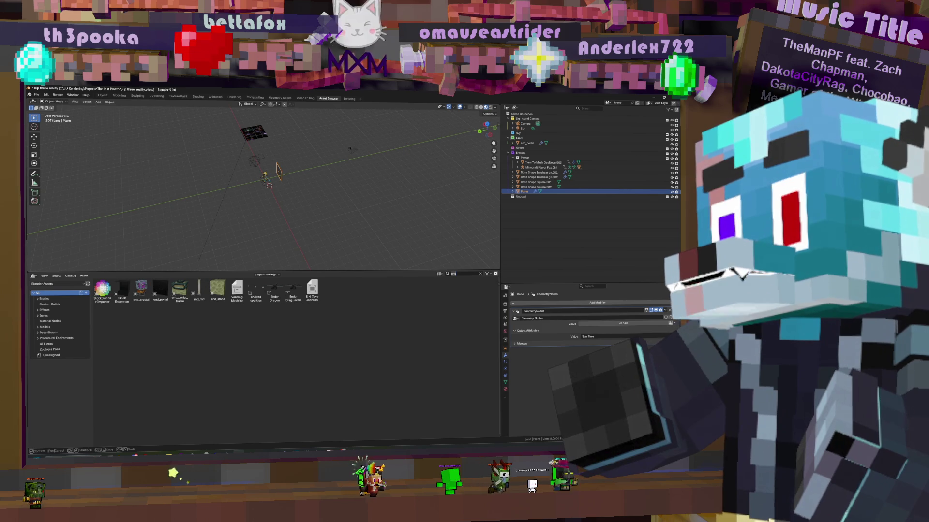
key(BackSpace)
key(BackSpace)
key(BackSpace)
text(pla)
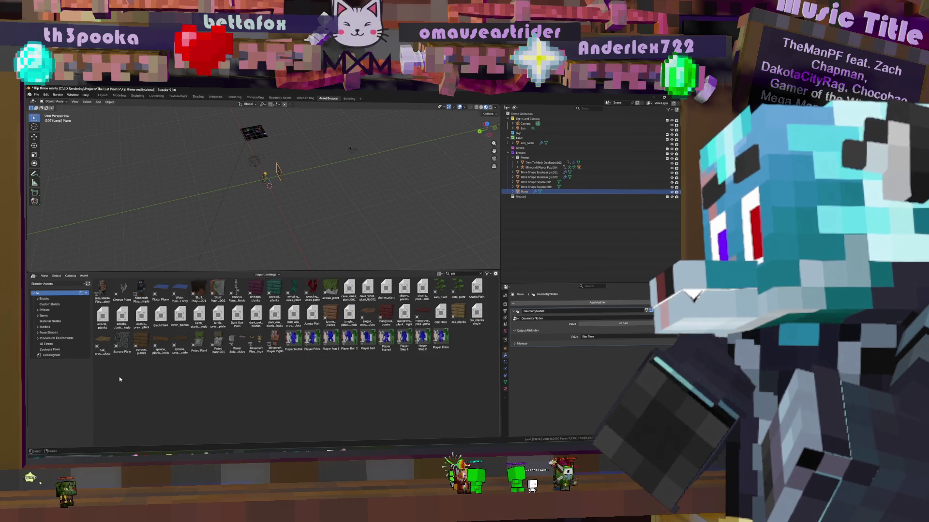
click(52, 356)
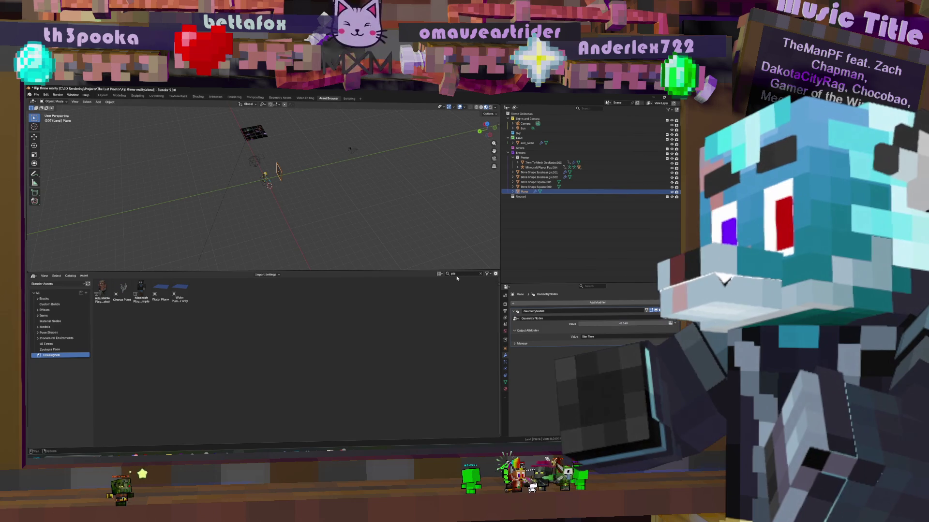
key(BackSpace)
key(BackSpace)
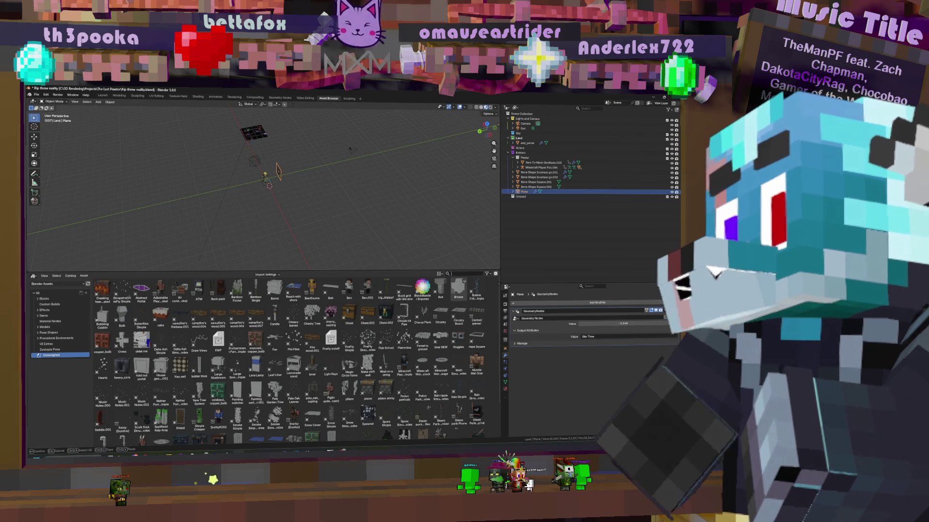
scroll(298, 372, down, 2)
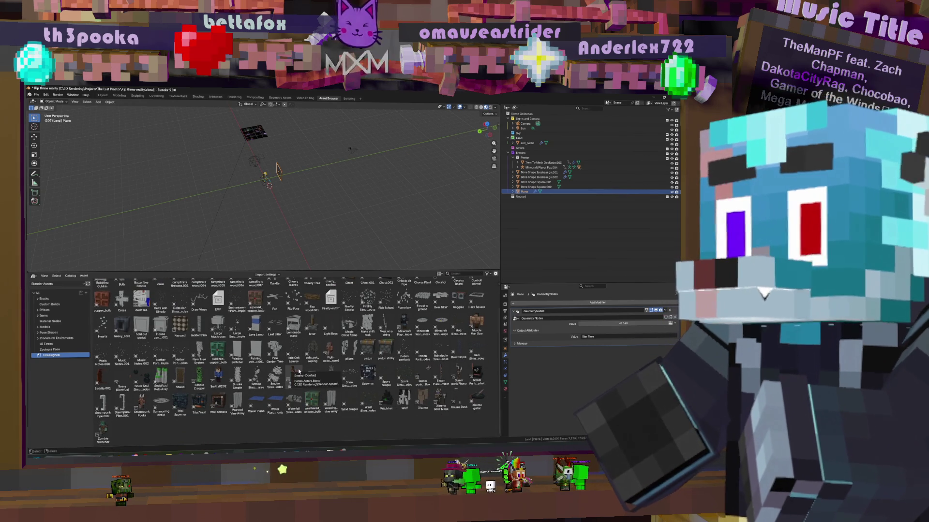
scroll(298, 371, up, 2)
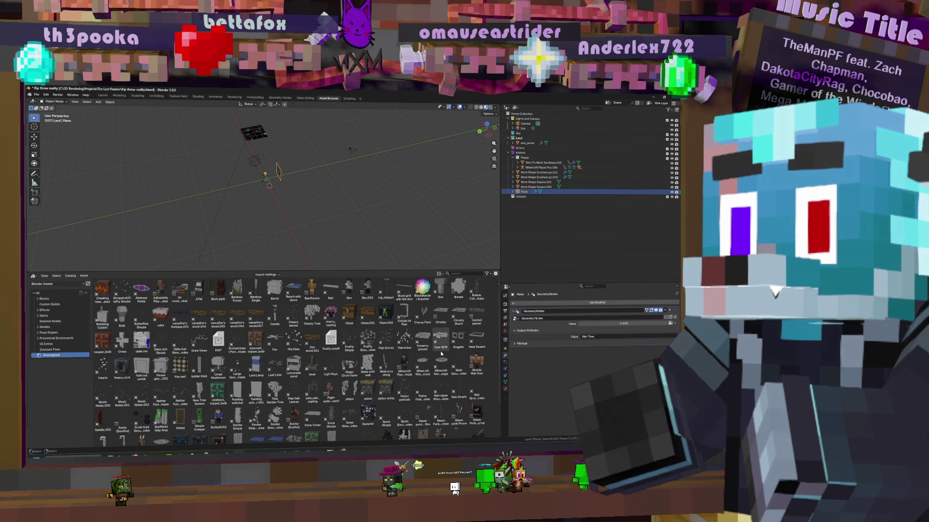
scroll(305, 357, down, 2)
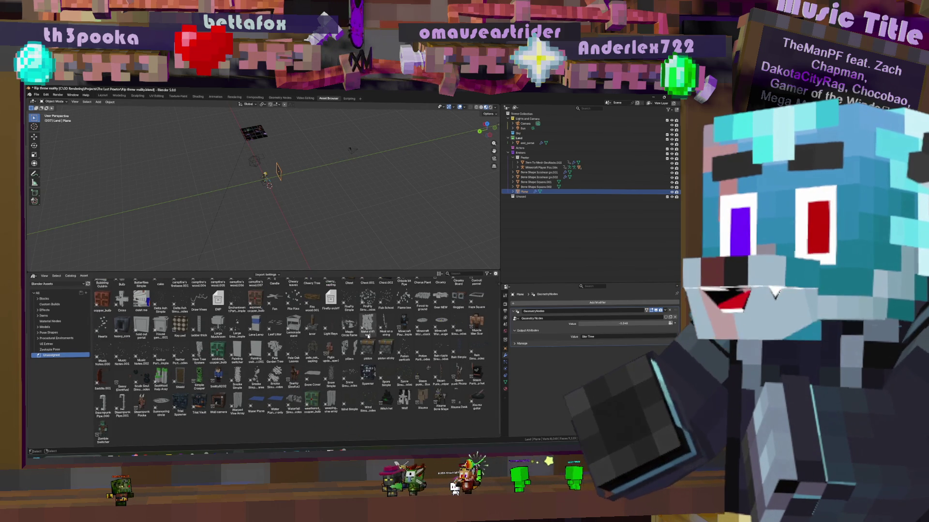
click(462, 273)
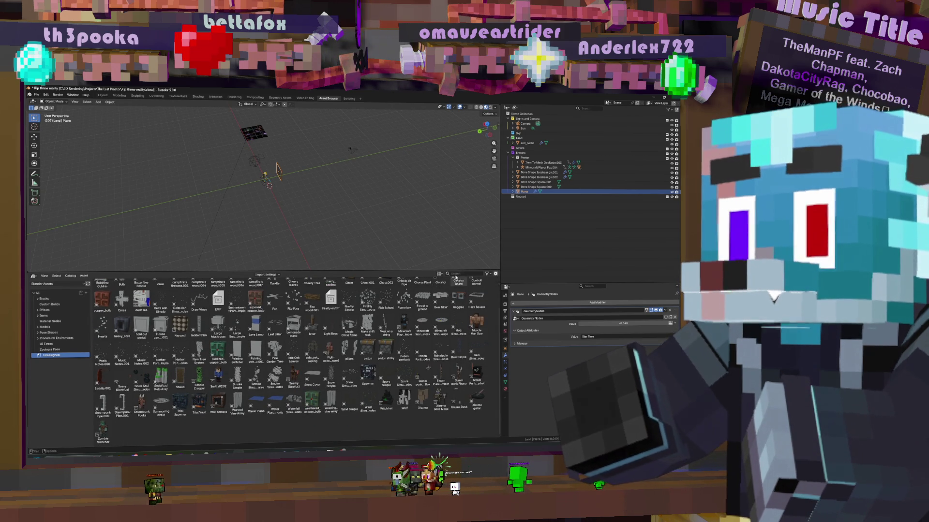
text(bloo)
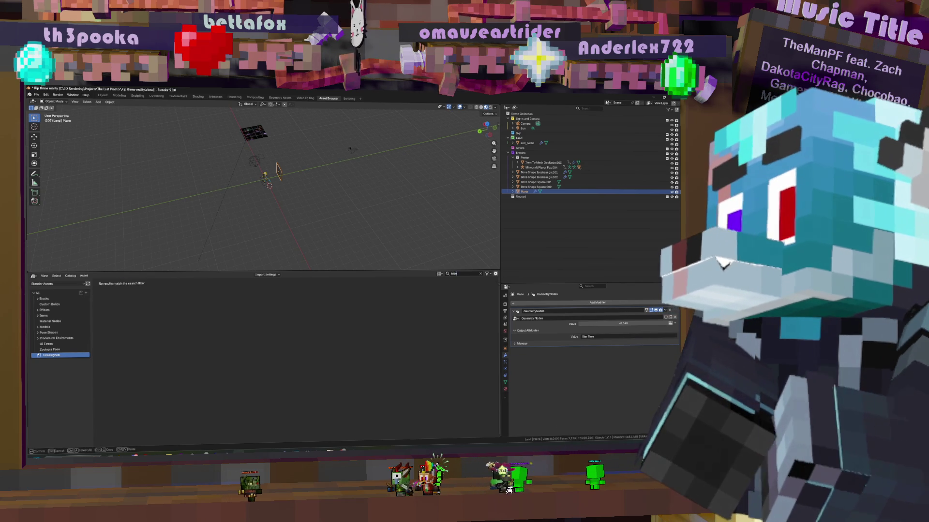
key(BackSpace)
key(BackSpace)
key(BackSpace)
text(pad)
Clear the asset search and browse Pooka Effects.blend's objects, filtering by 'pla', without appending
key(Escape)
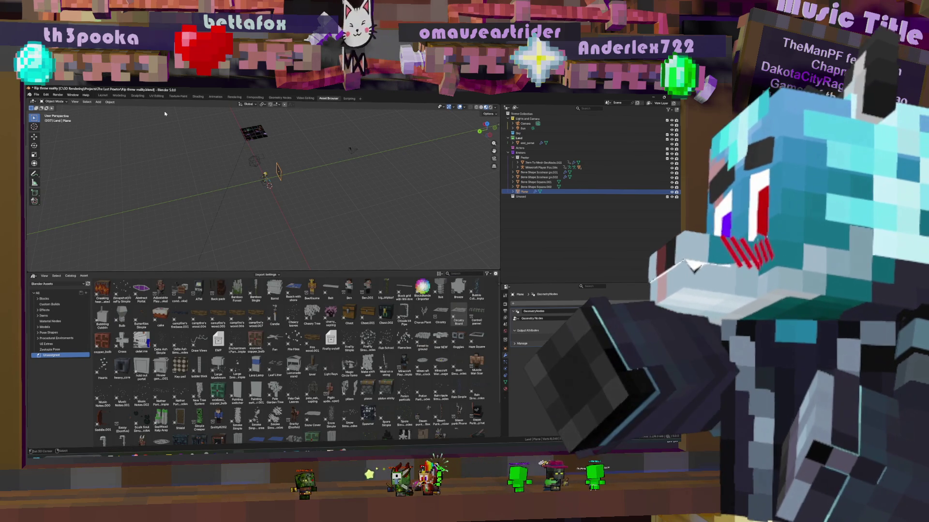
key(shift+F1)
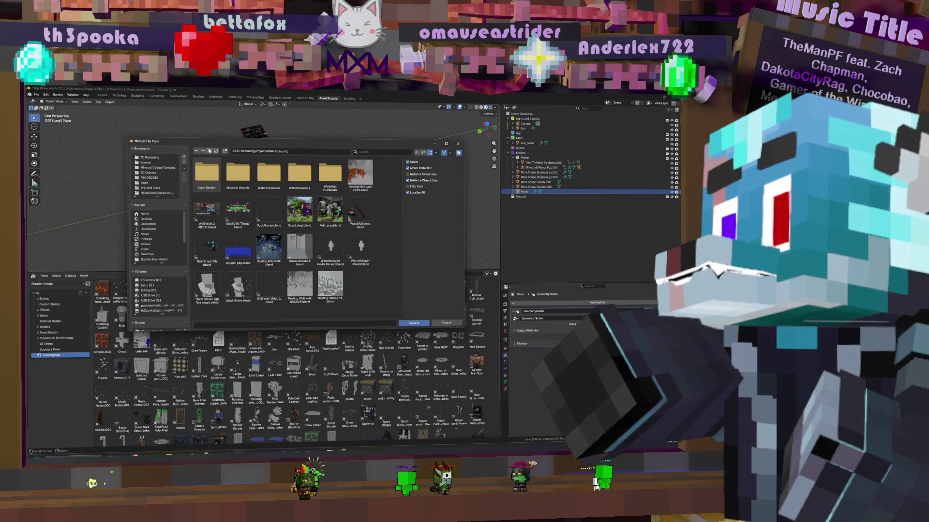
key(BackSpace)
key(BackSpace)
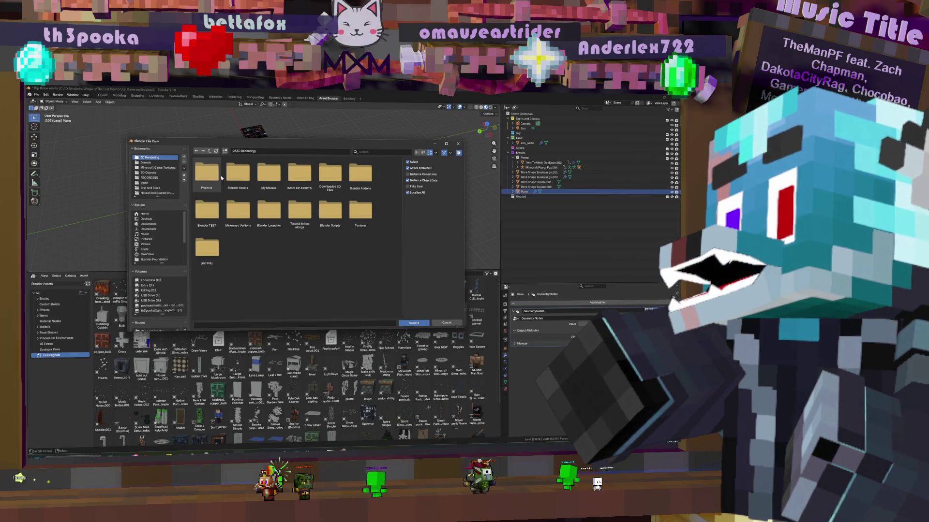
click(238, 173)
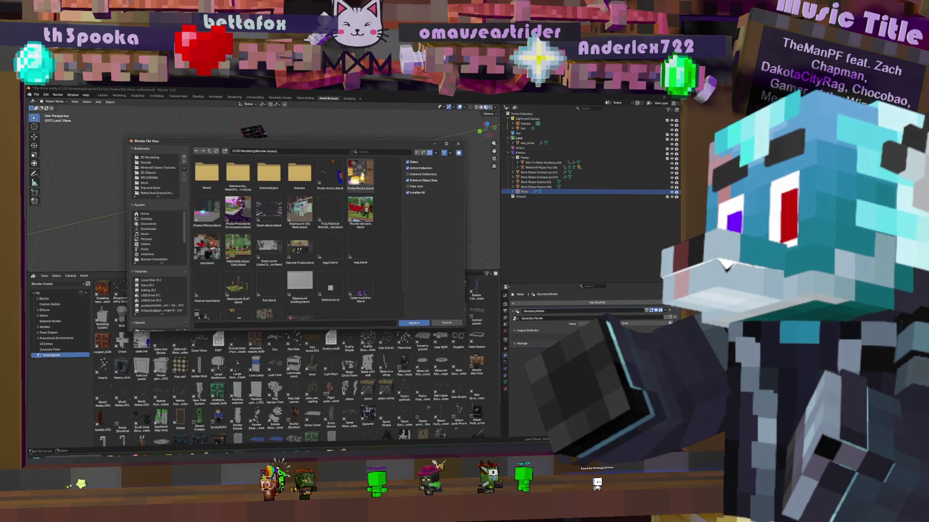
double_click(219, 203)
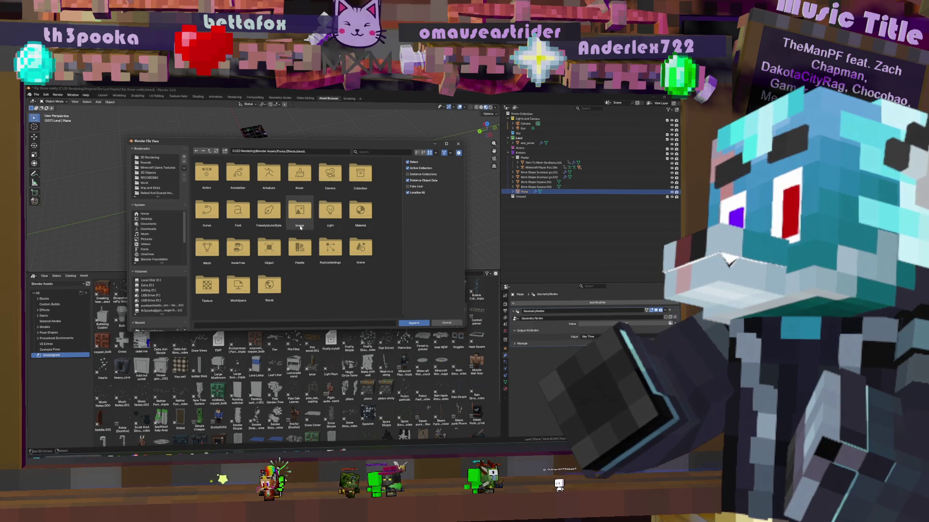
double_click(269, 248)
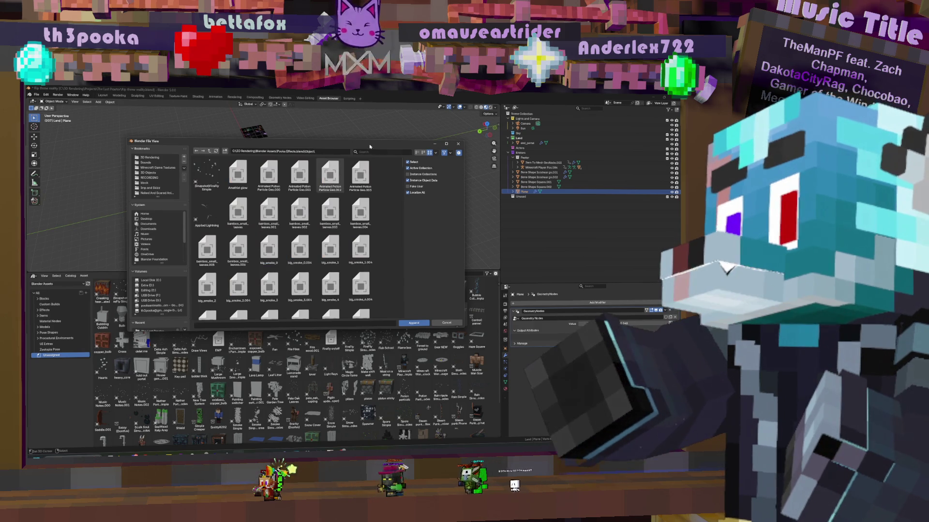
click(370, 151)
text(pla)
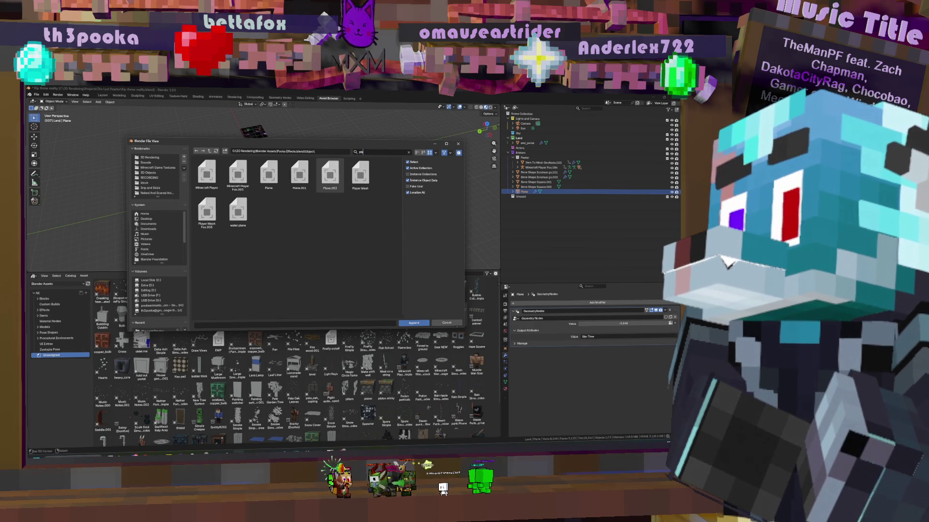
key(BackSpace)
key(BackSpace)
key(BackSpace)
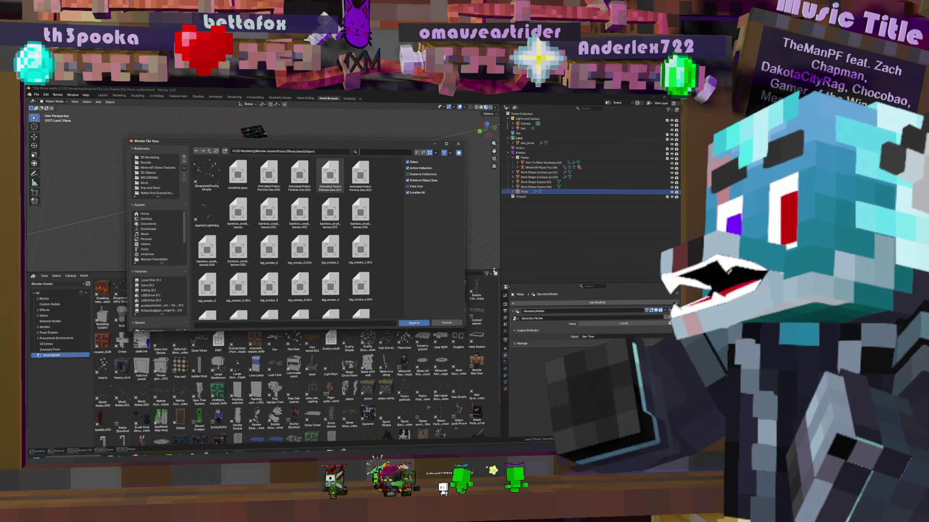
click(446, 323)
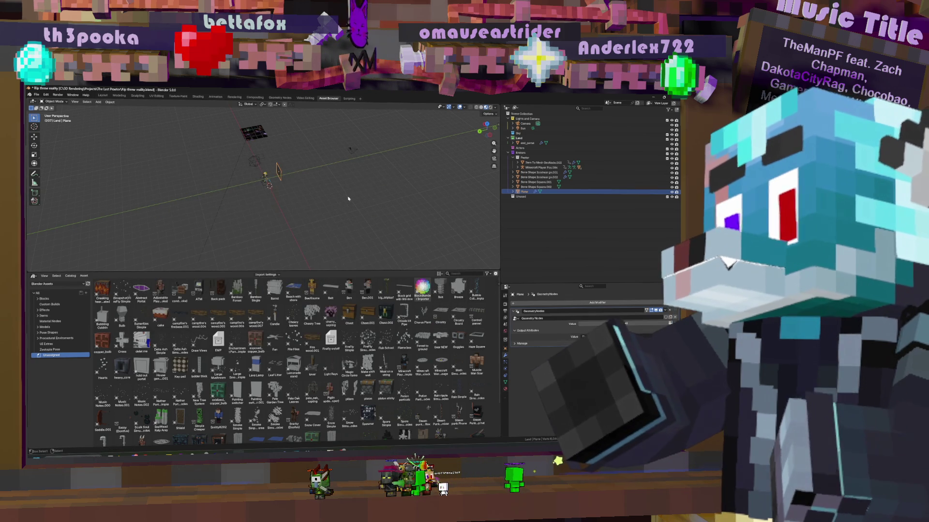
Save the project and close the Blender window
key(ctrl+s)
right_click(242, 452)
click(223, 443)
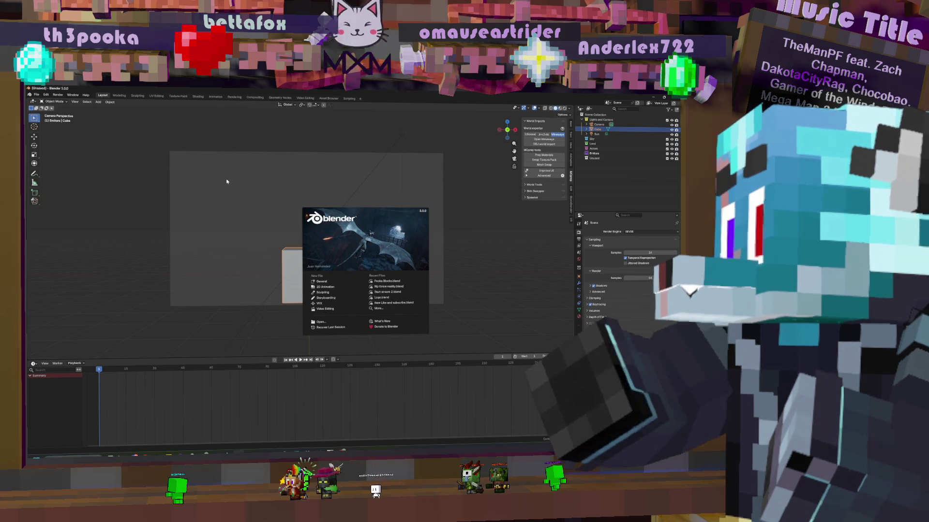
Dismiss the splash screen and open Pooka Effects.blend through File > Open
click(47, 99)
click(36, 95)
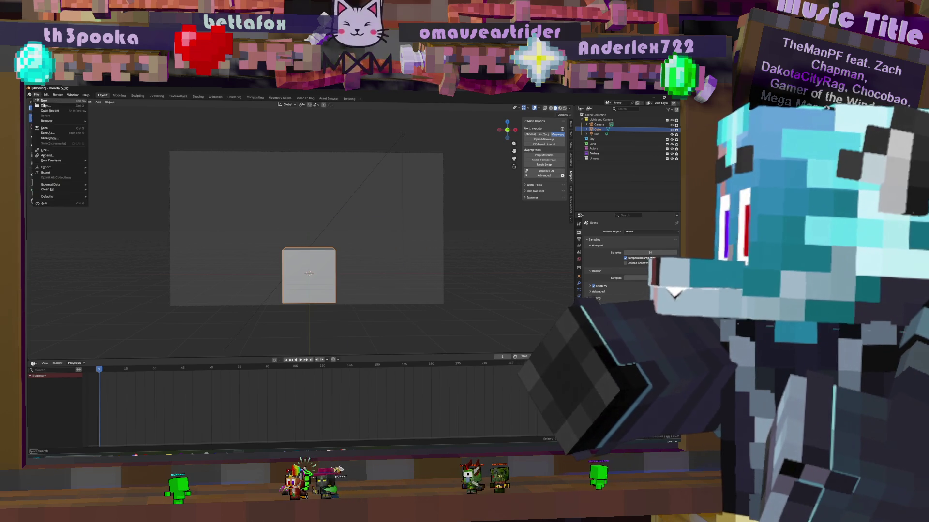
click(46, 108)
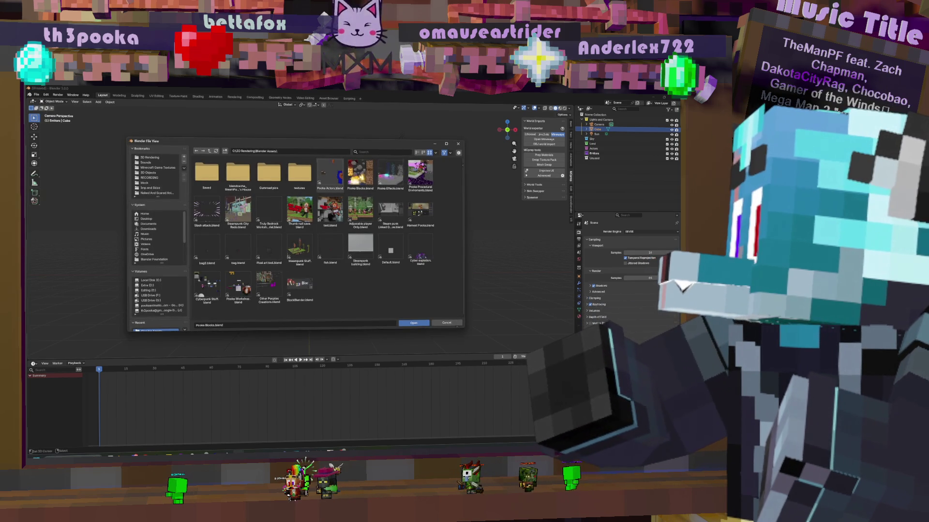
double_click(396, 176)
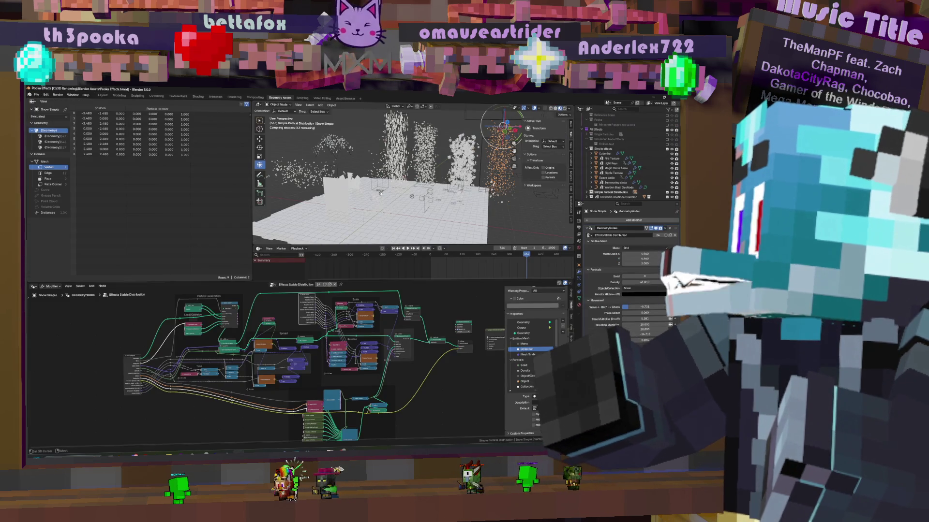
Inspect the End Transition and Cube fire effects, then return to the Rip threw reality window
click(343, 191)
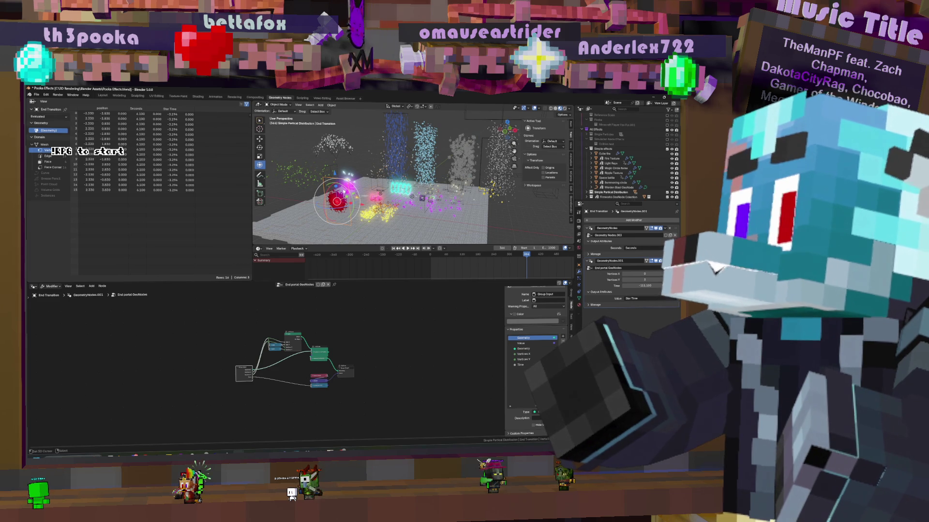
click(370, 206)
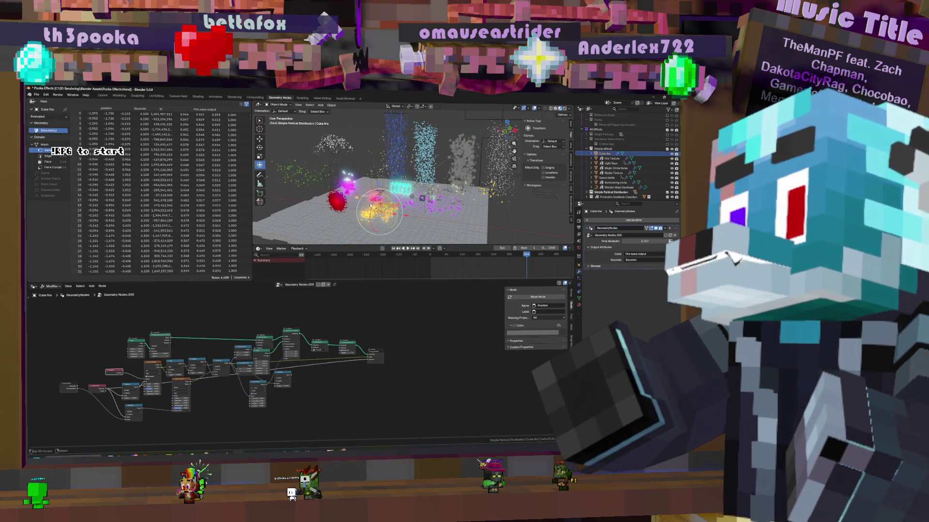
click(334, 205)
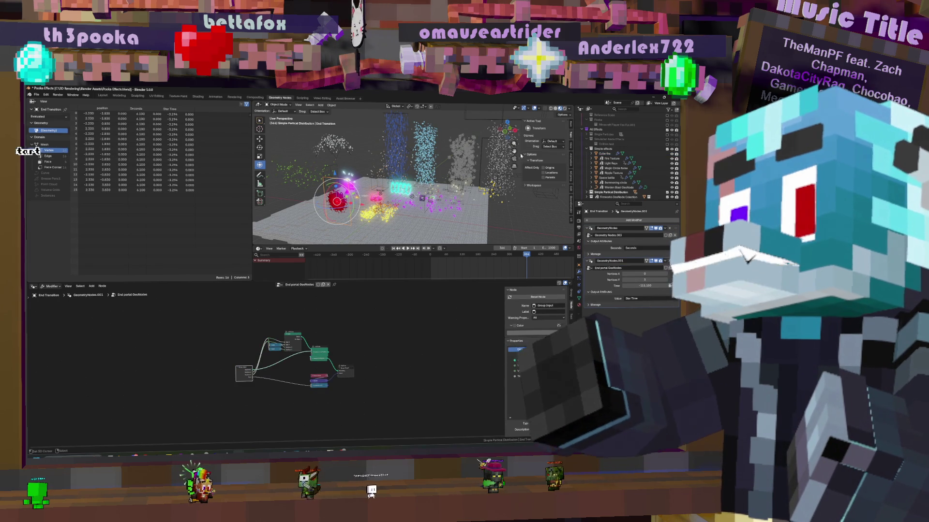
key(alt+Tab)
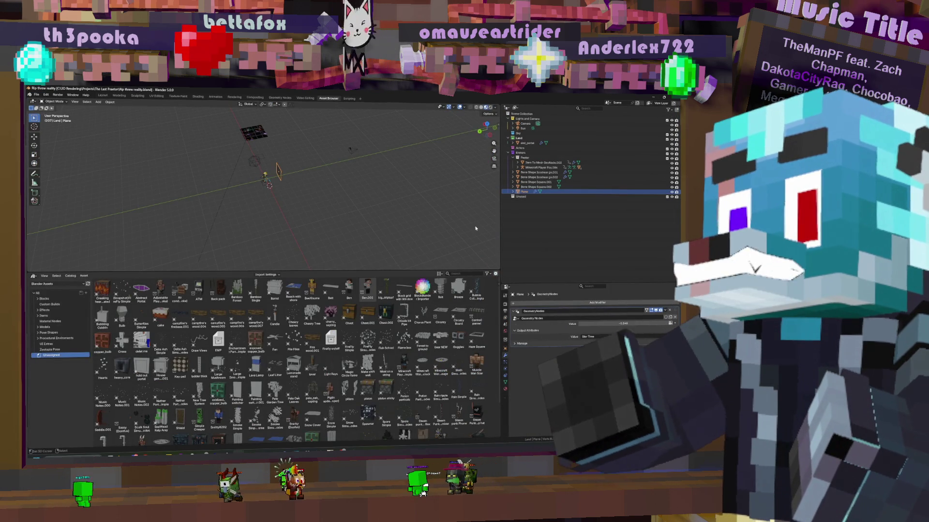
Search the asset library for 'end' across all catalogs
click(459, 274)
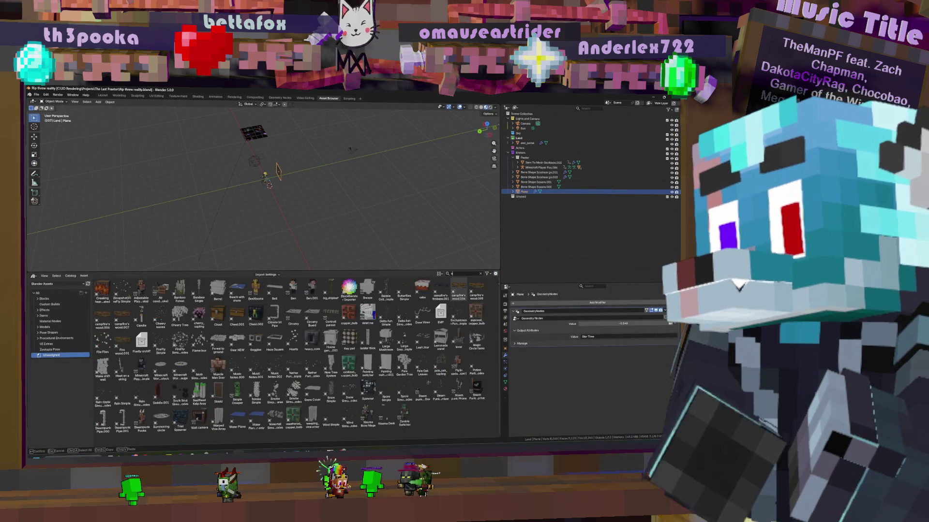
text(end)
key(Return)
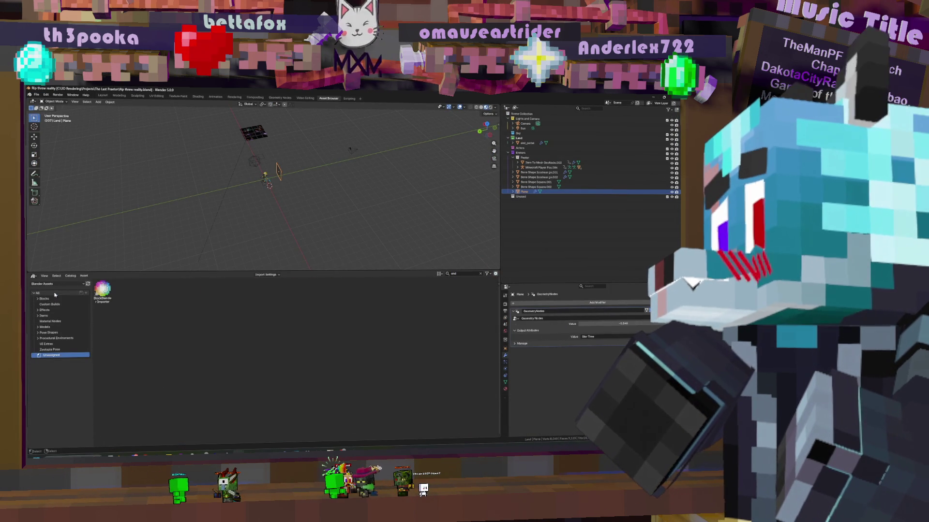
click(54, 294)
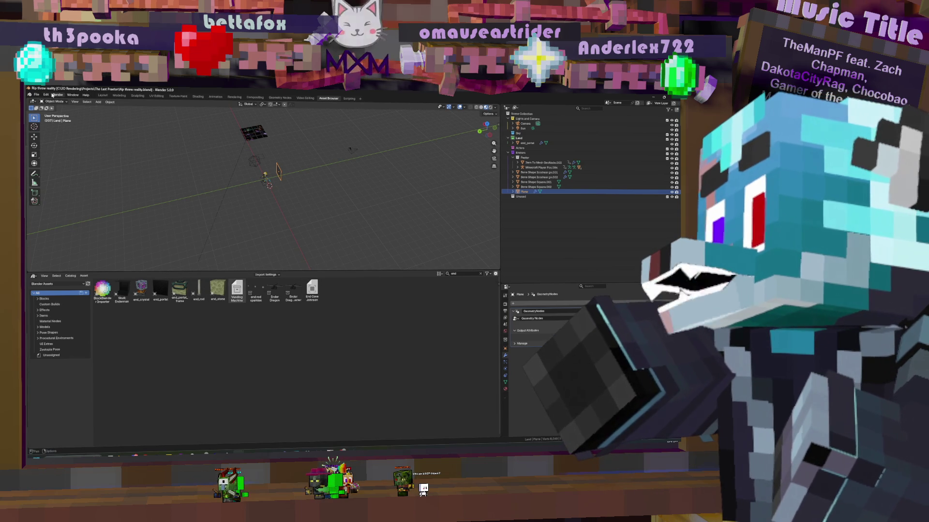
Append the End Transition object from Blender Assets\Pooka Effects.blend\Object into the scene
click(37, 94)
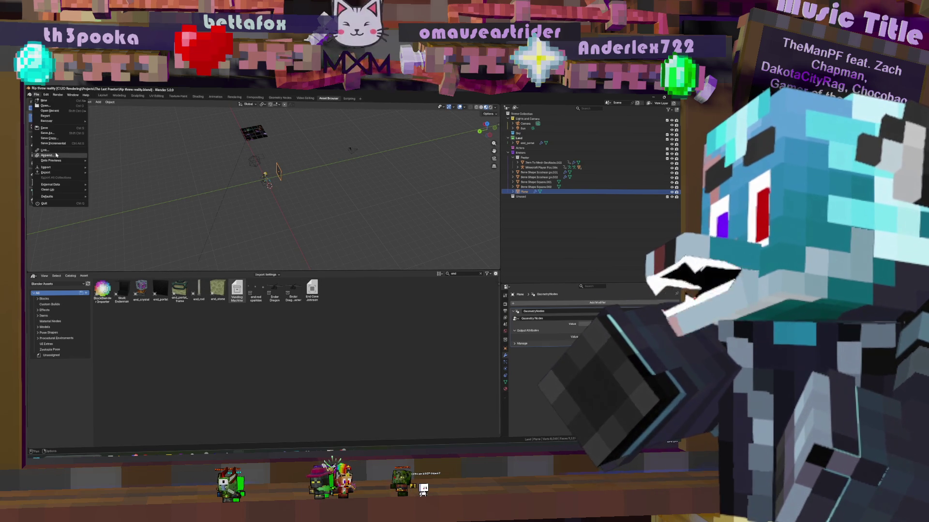
click(56, 155)
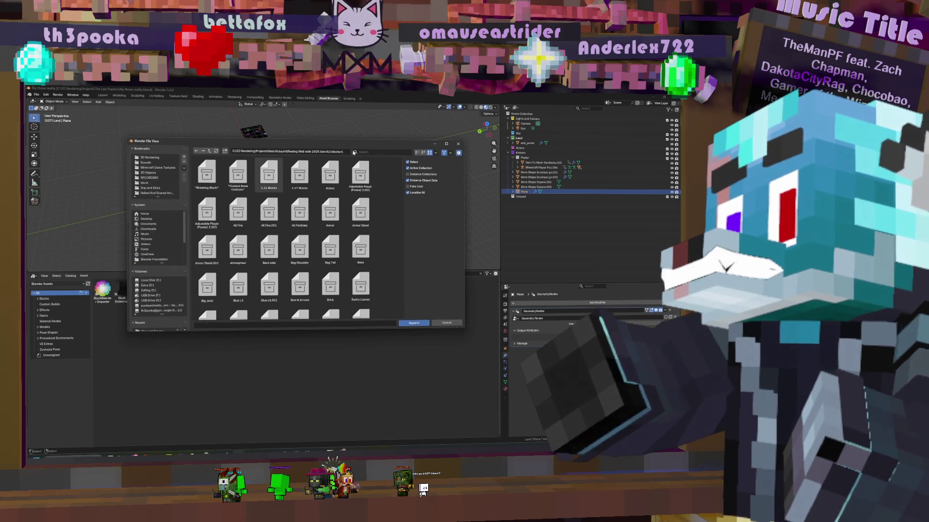
click(209, 153)
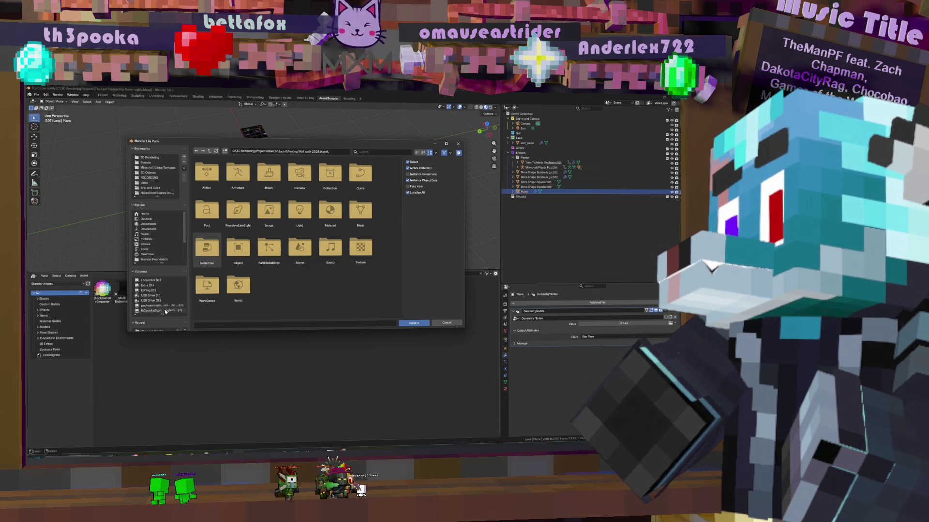
scroll(187, 299, down, 3)
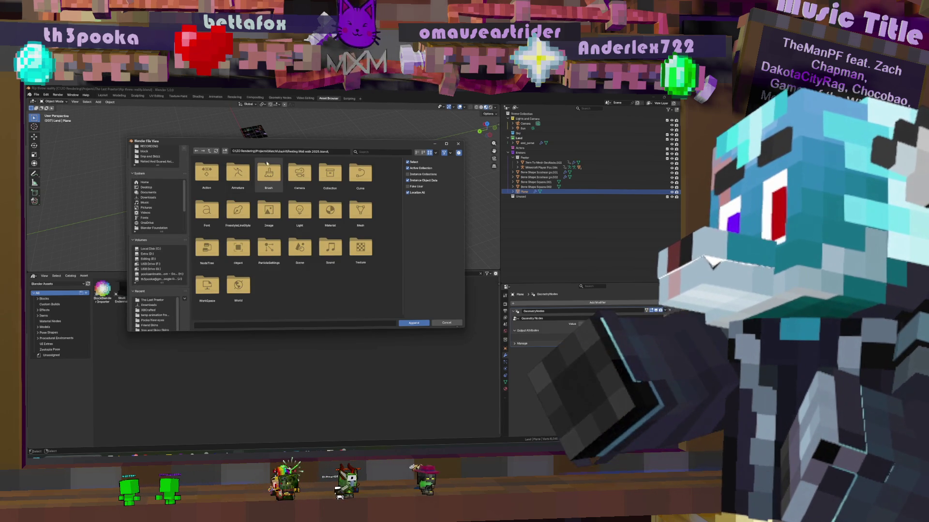
click(209, 151)
click(209, 151)
click(209, 151)
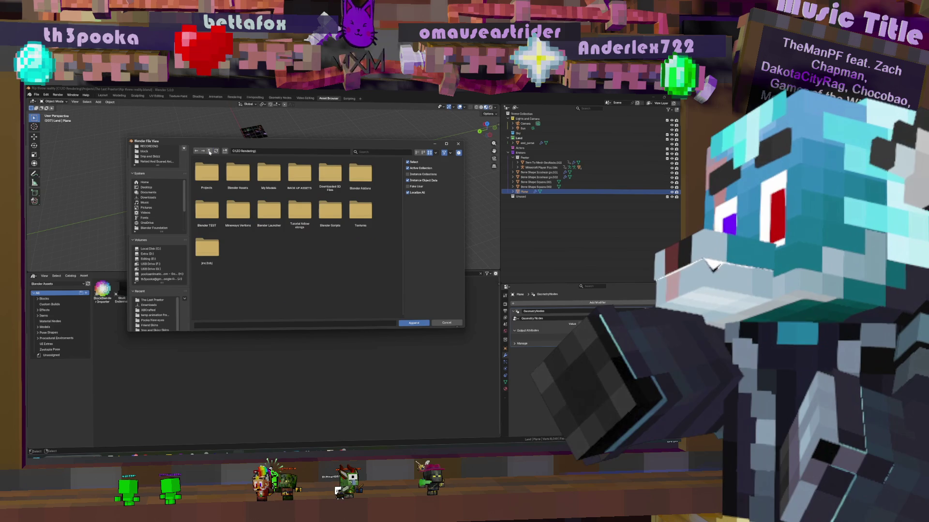
double_click(237, 173)
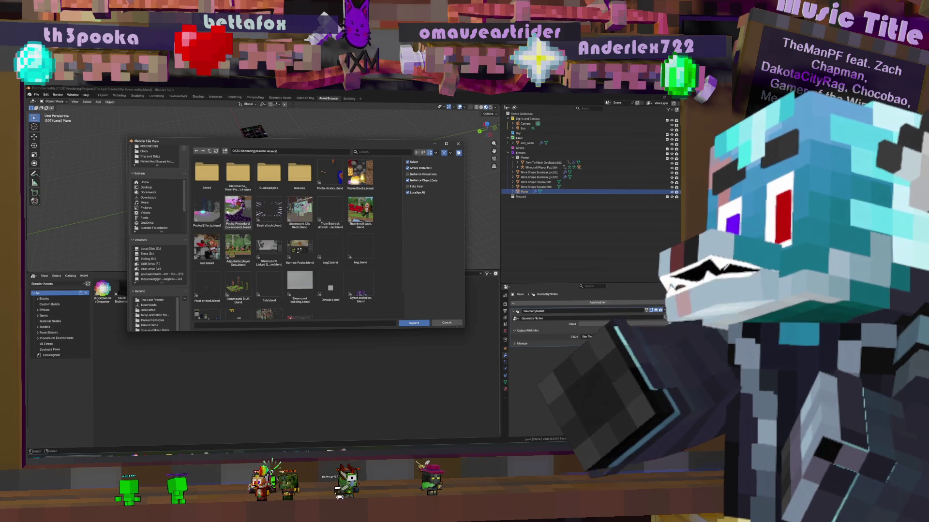
double_click(207, 213)
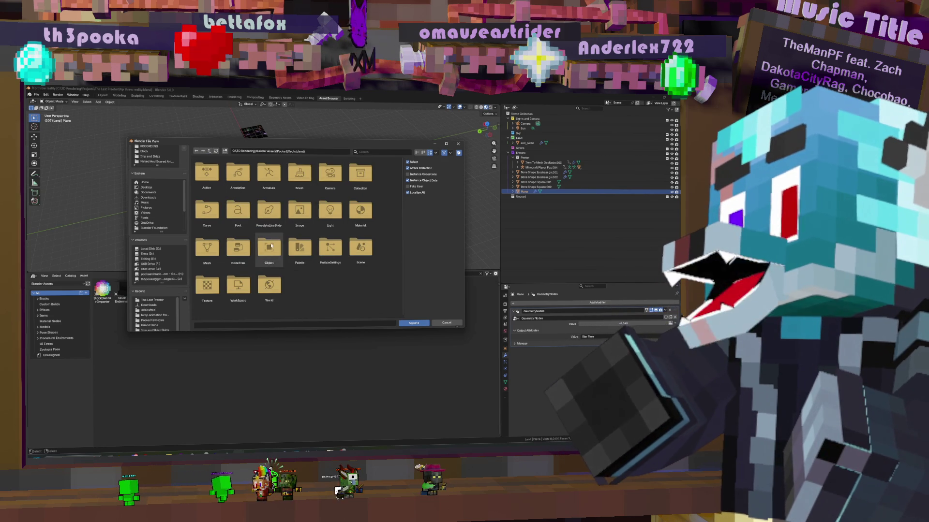
double_click(269, 248)
text(end)
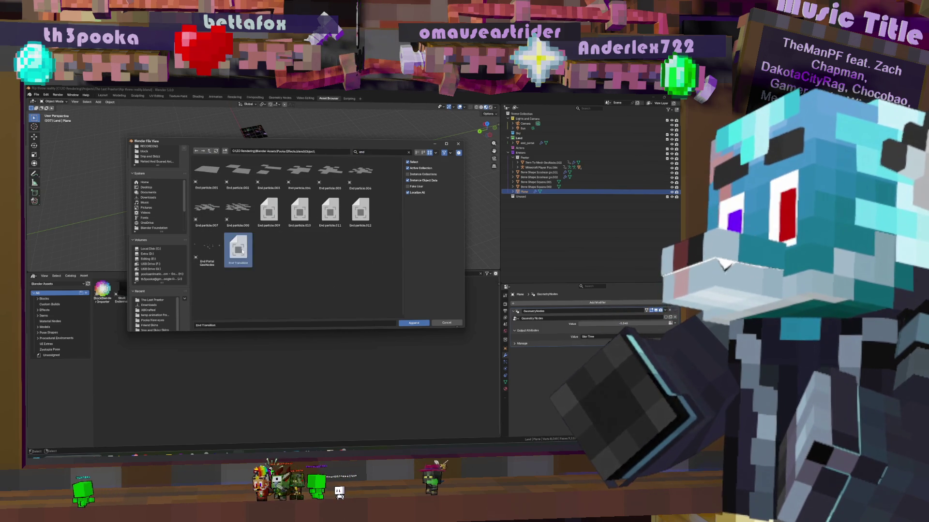
double_click(238, 249)
middle_drag(323, 203, 271, 194)
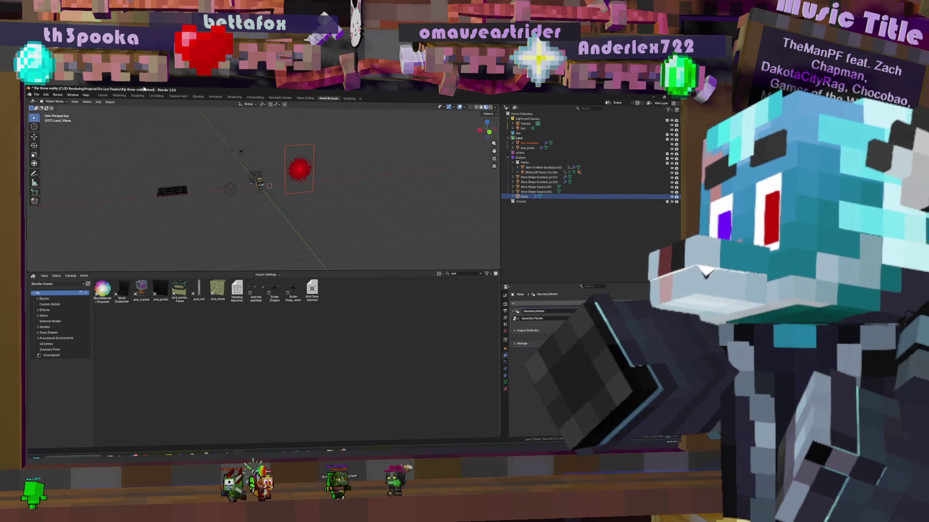
Inspect the End Transition object's shader node tree, then reselect the portal plane
click(198, 96)
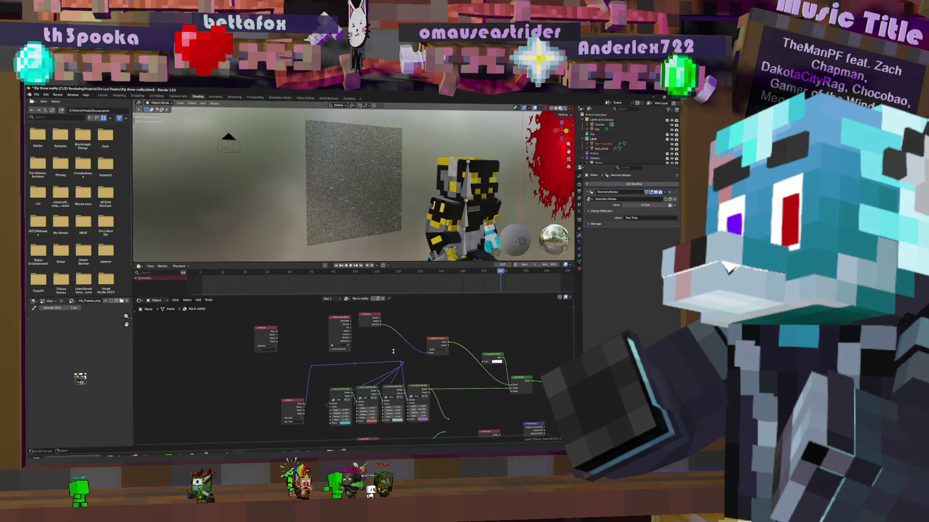
middle_drag(352, 372, 242, 377)
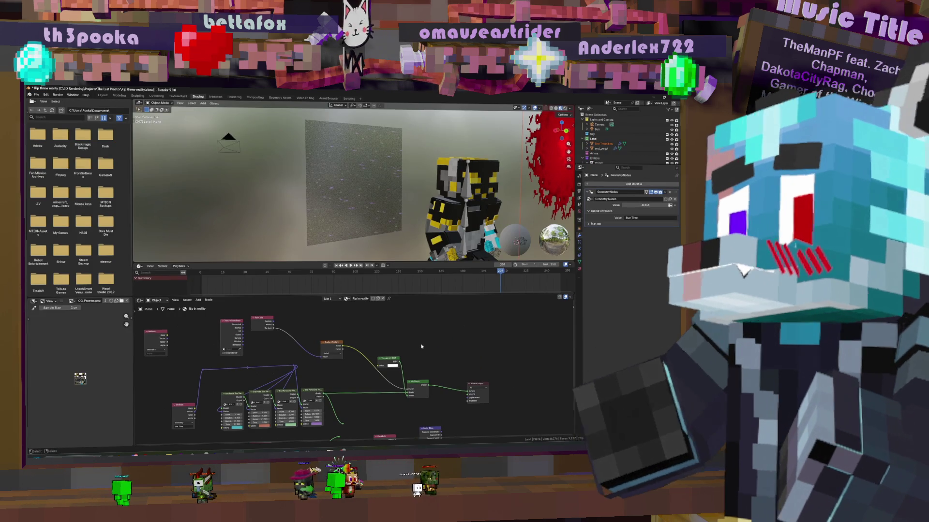
click(529, 164)
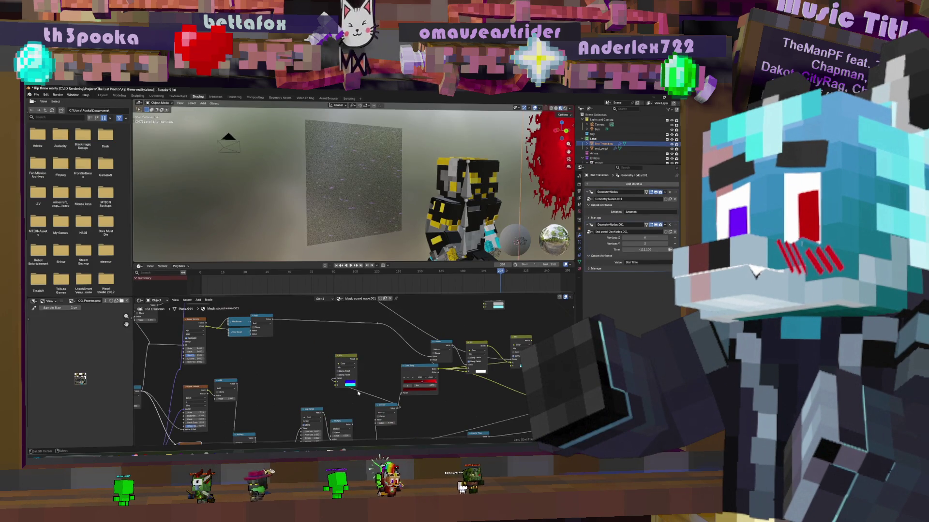
scroll(386, 367, down, 1)
middle_drag(334, 438, 330, 393)
scroll(334, 396, up, 4)
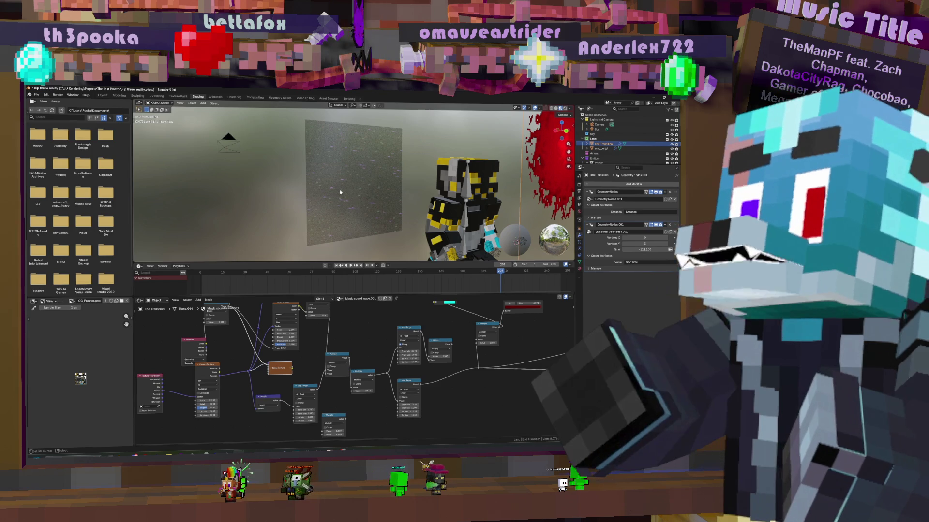
click(341, 196)
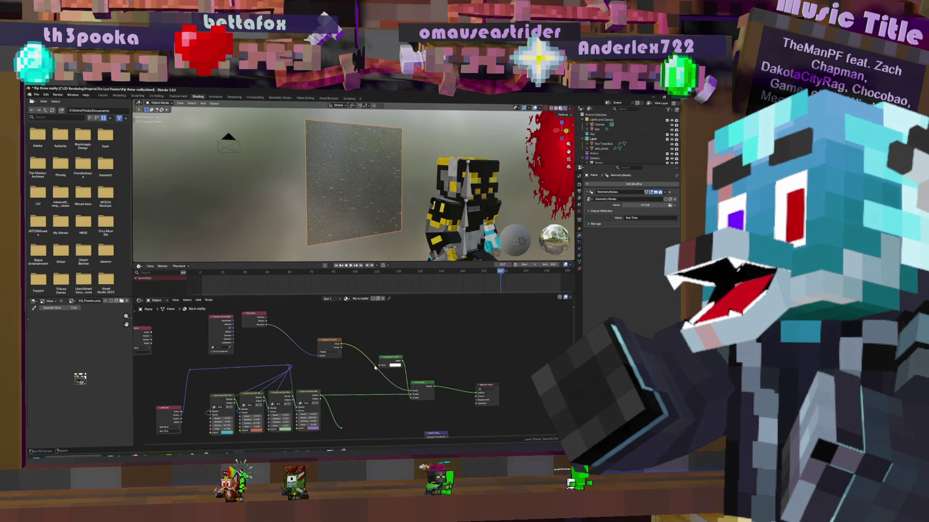
Add a Math node set to Length in the plane's shader tree
mouse_move(350, 356)
middle_down()
mouse_move(480, 371)
mouse_move(393, 347)
middle_up()
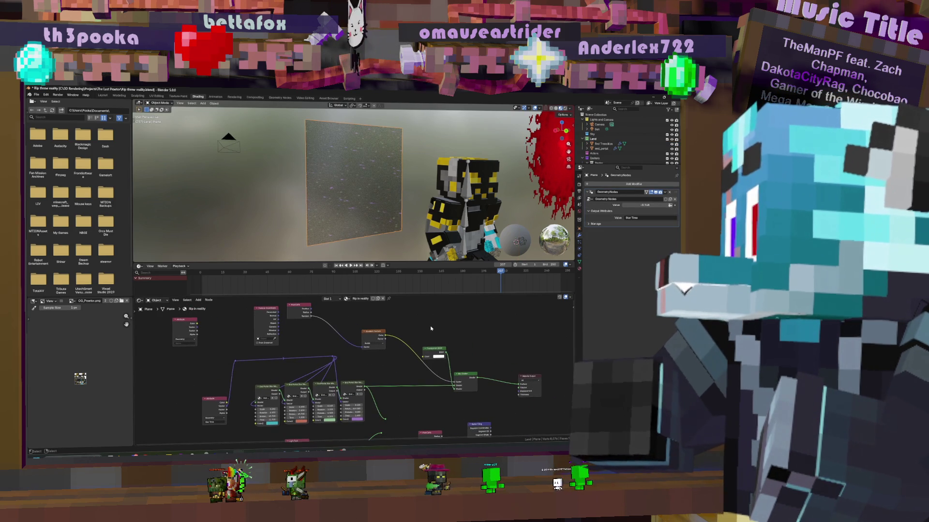
key(shift+a)
text(math)
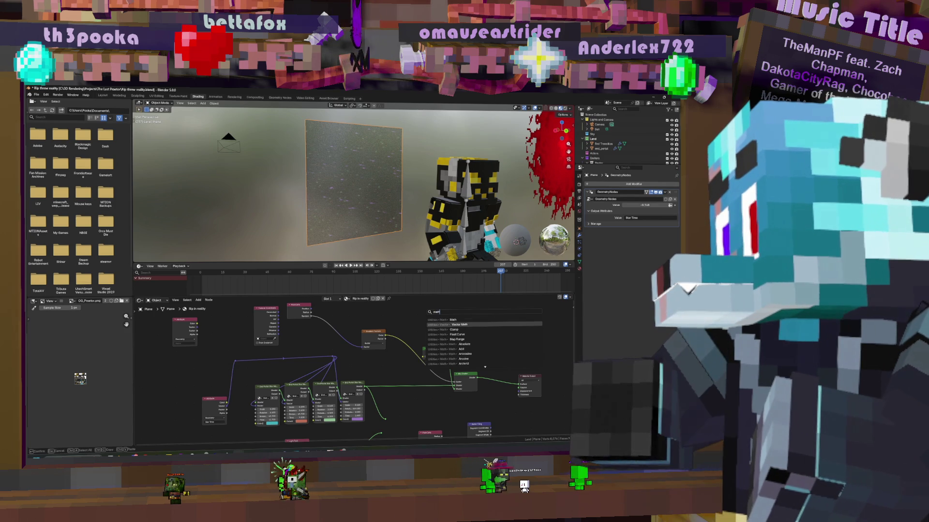
key(Return)
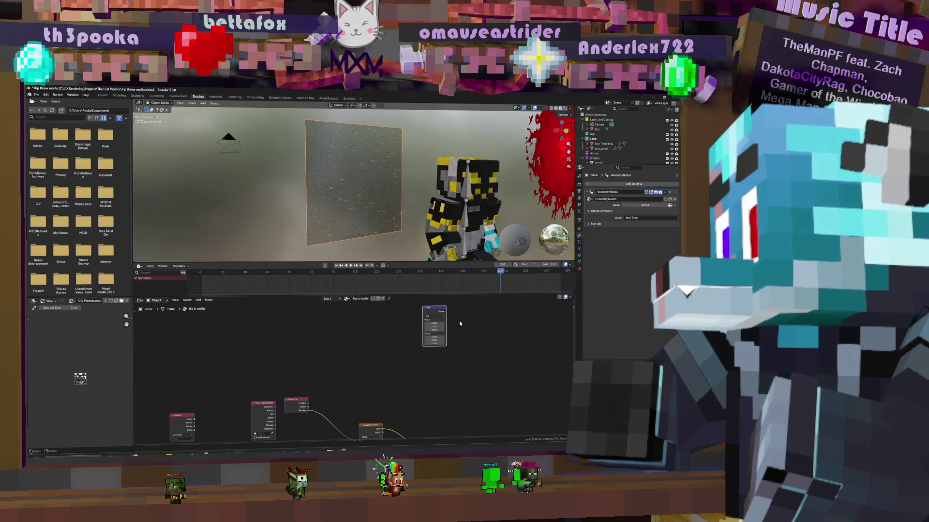
click(450, 389)
click(433, 342)
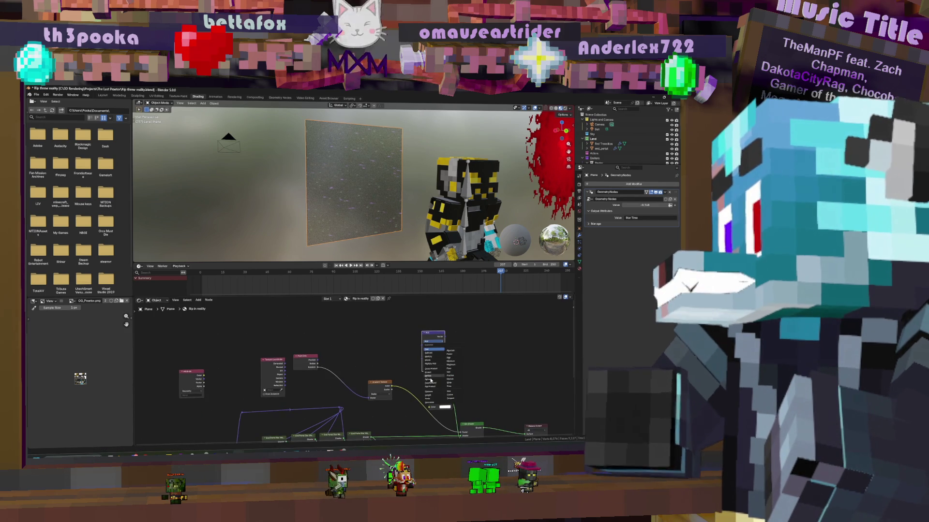
click(428, 396)
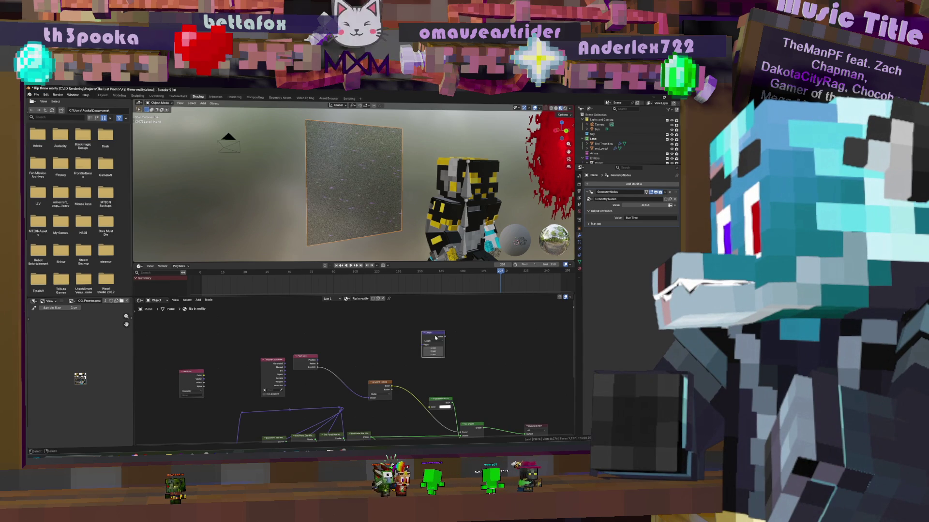
drag(433, 333, 394, 334)
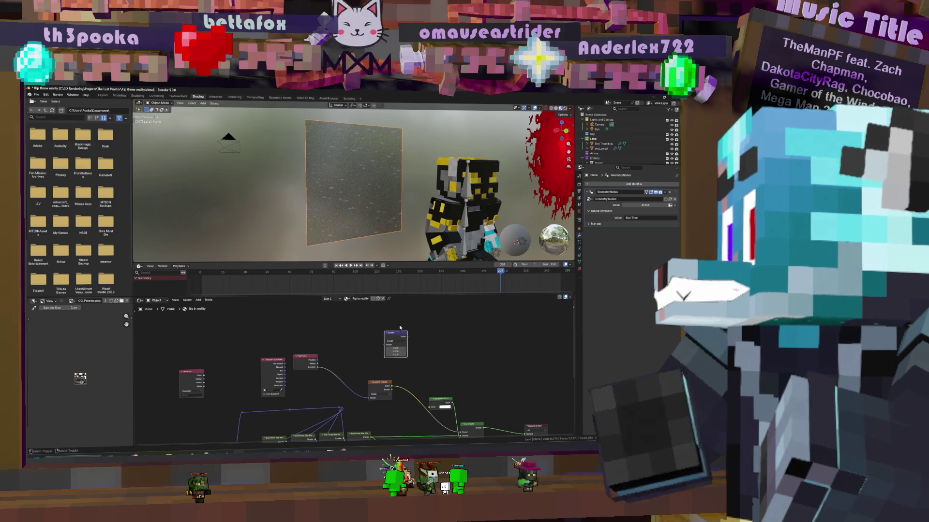
Add a Map Range node and feed the Length value into it
key(shift+a)
click(413, 325)
text(pa)
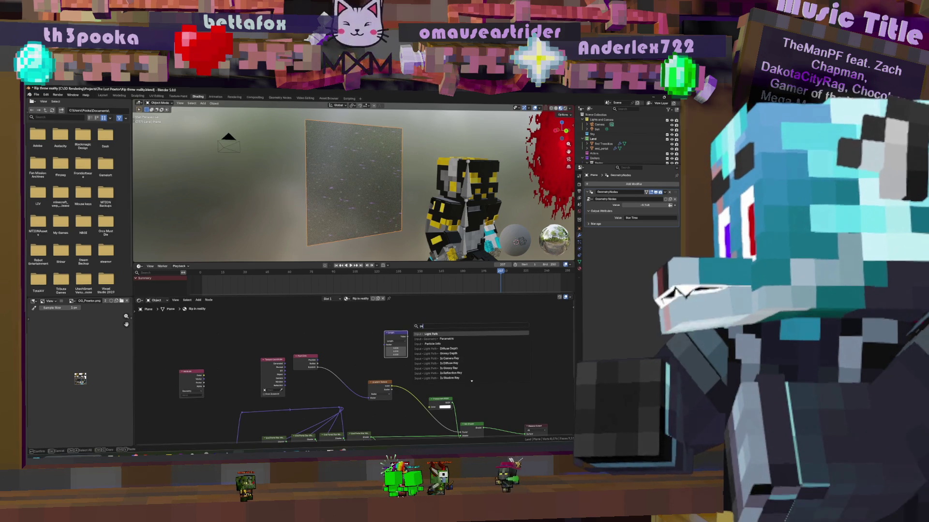
key(BackSpace)
key(BackSpace)
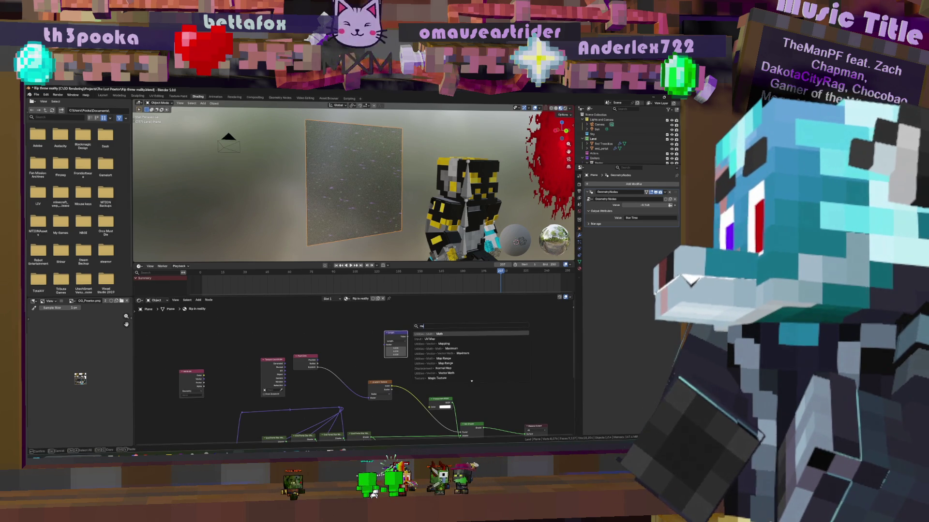
text(p ra)
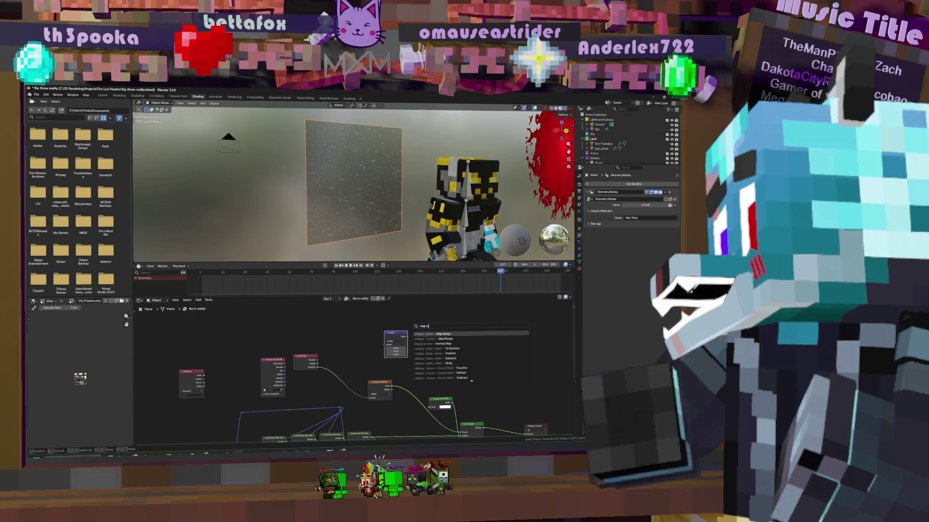
key(Return)
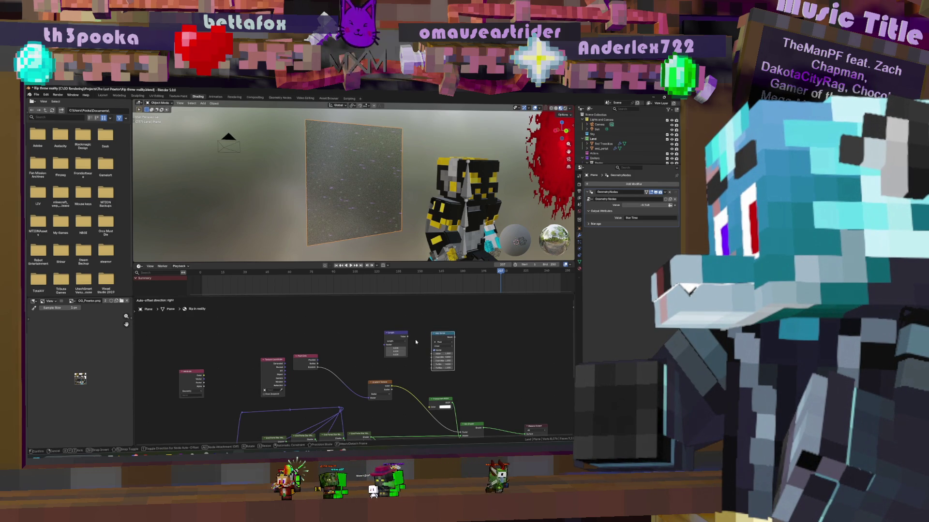
click(415, 341)
mouse_move(418, 339)
mouse_down()
mouse_move(421, 355)
mouse_move(431, 354)
mouse_up()
Connect the Map Range Result to the Mix Shader Fac input
mouse_move(446, 341)
middle_down()
mouse_move(451, 324)
mouse_move(479, 303)
middle_up()
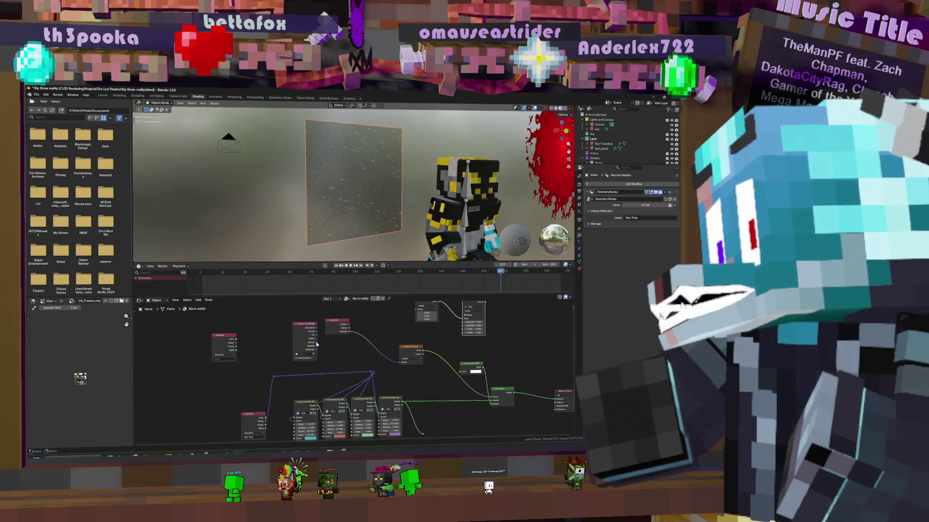
click(316, 341)
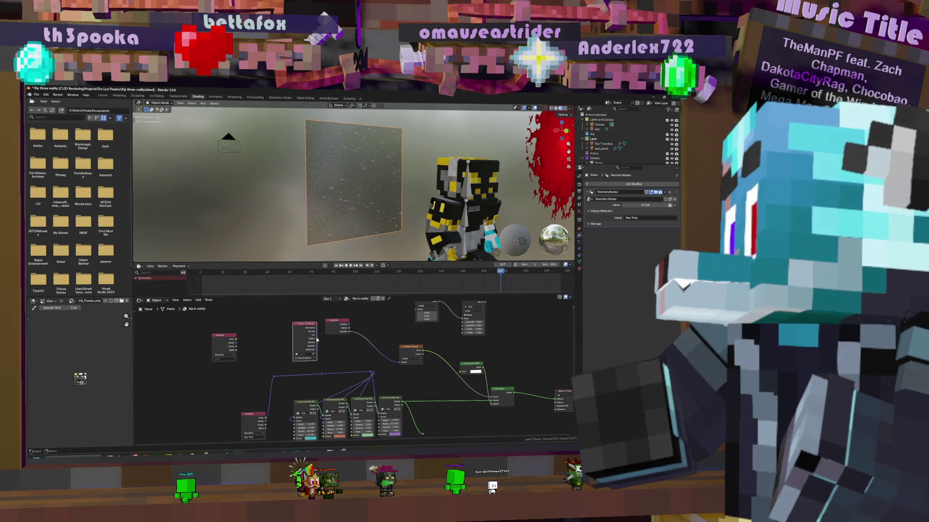
middle_drag(379, 333, 378, 356)
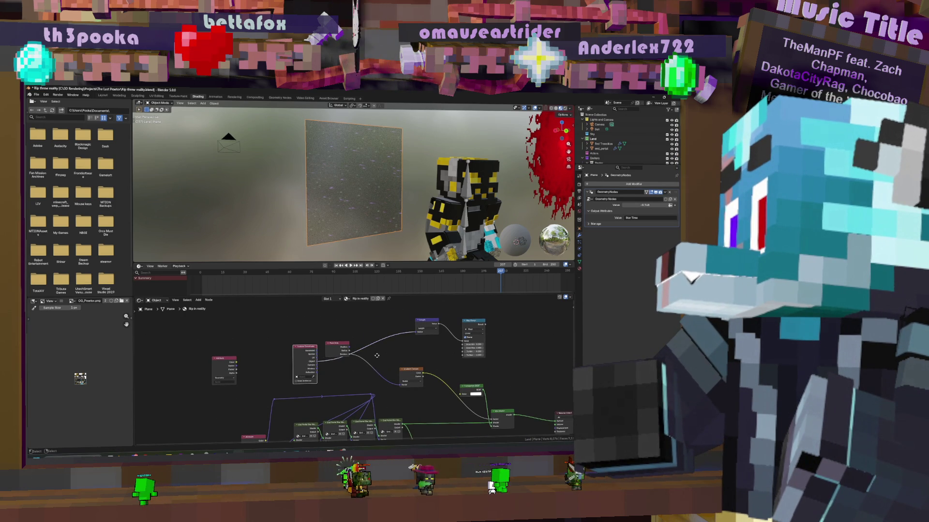
middle_drag(553, 326, 423, 345)
mouse_move(368, 390)
middle_down()
mouse_move(428, 351)
mouse_move(433, 364)
middle_up()
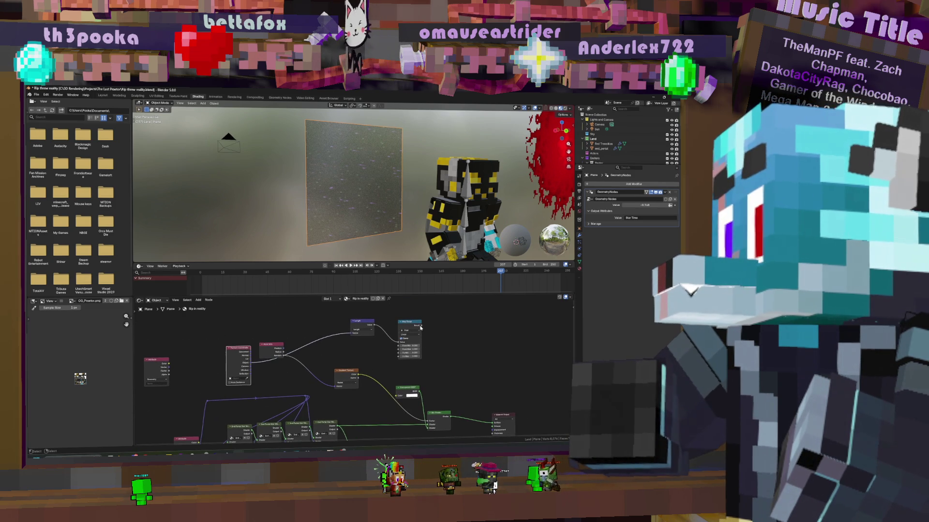
drag(421, 328, 411, 424)
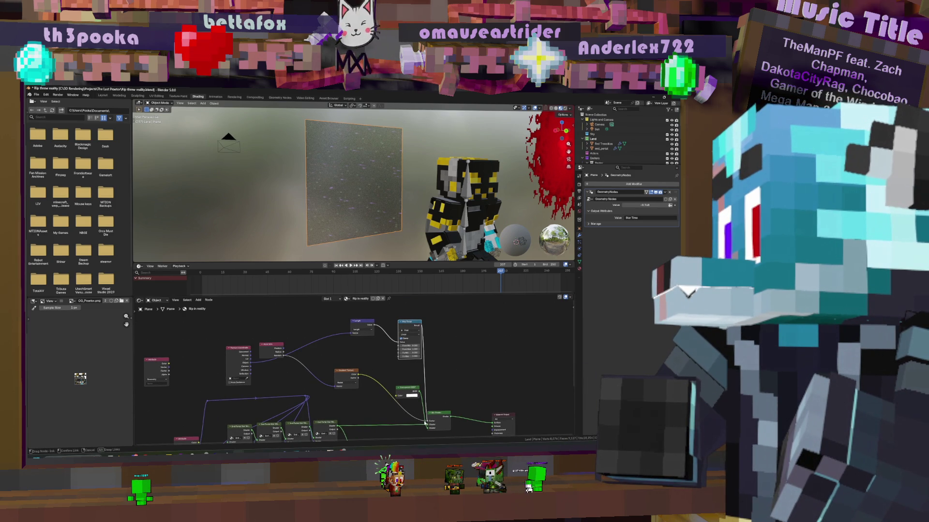
drag(425, 424, 423, 424)
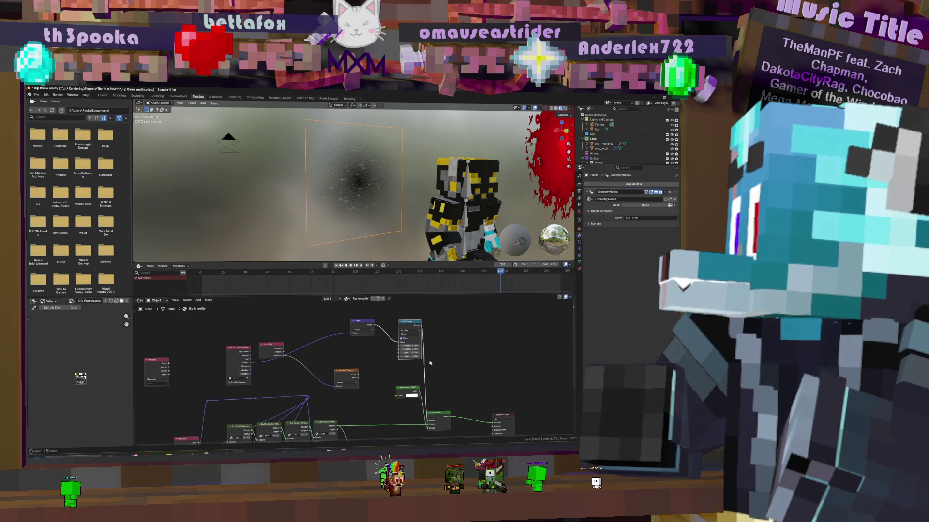
Tune the Map Range values and interpolation mode to shape the round disc
drag(409, 346, 430, 345)
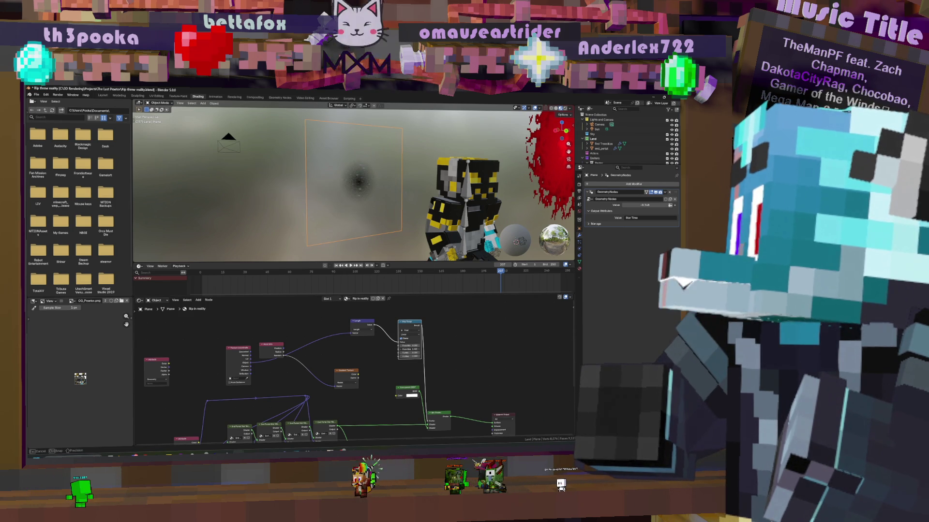
mouse_move(409, 353)
mouse_down()
mouse_move(423, 353)
mouse_move(411, 353)
mouse_up()
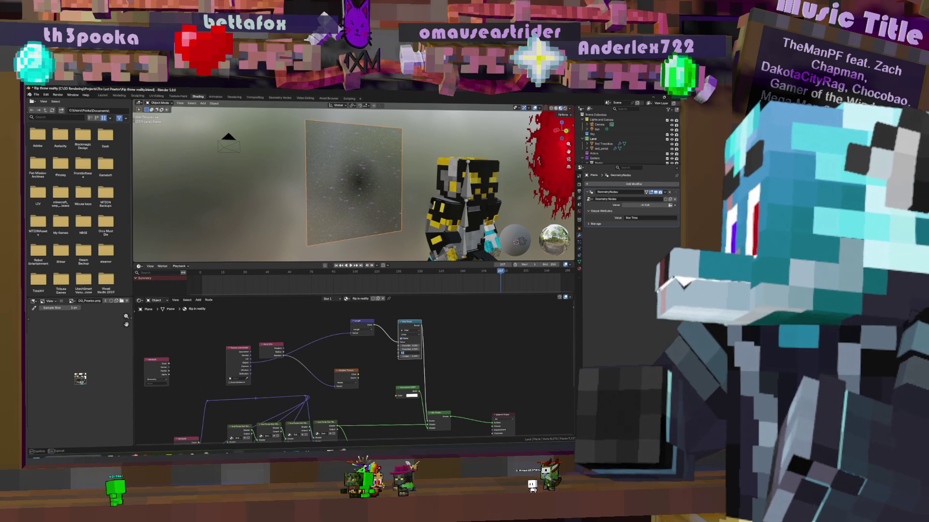
key(Return)
drag(411, 353, 402, 353)
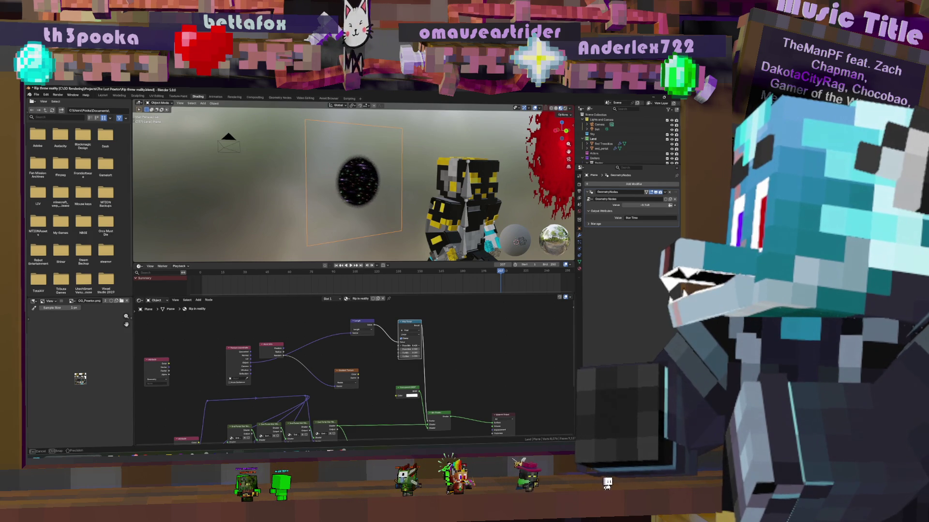
click(408, 345)
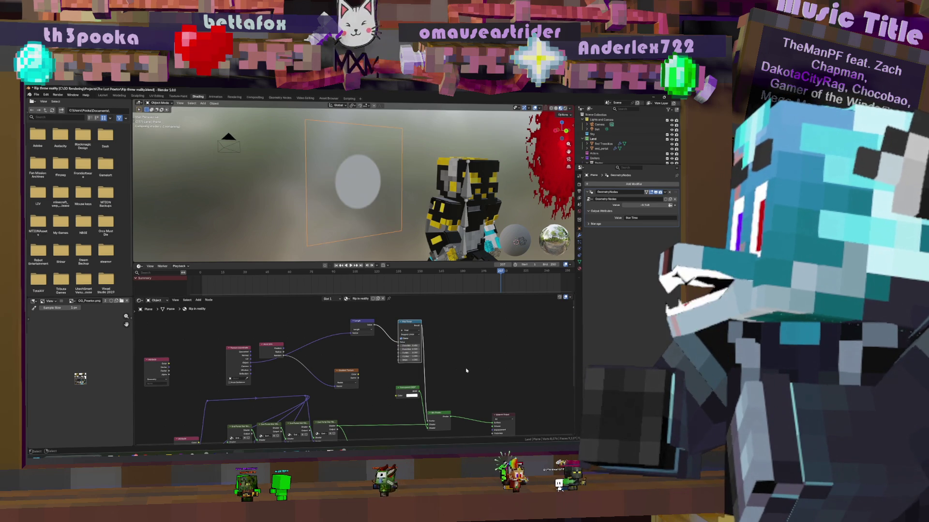
Raise Map Range From Max to 0.700 to enlarge the starry portal
scroll(464, 374, up, 2)
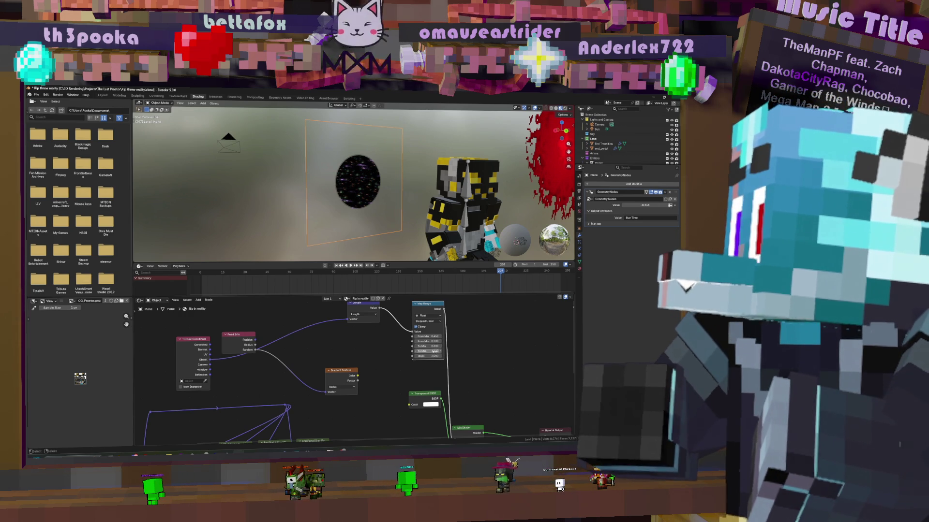
scroll(355, 199, up, 3)
scroll(354, 198, down, 2)
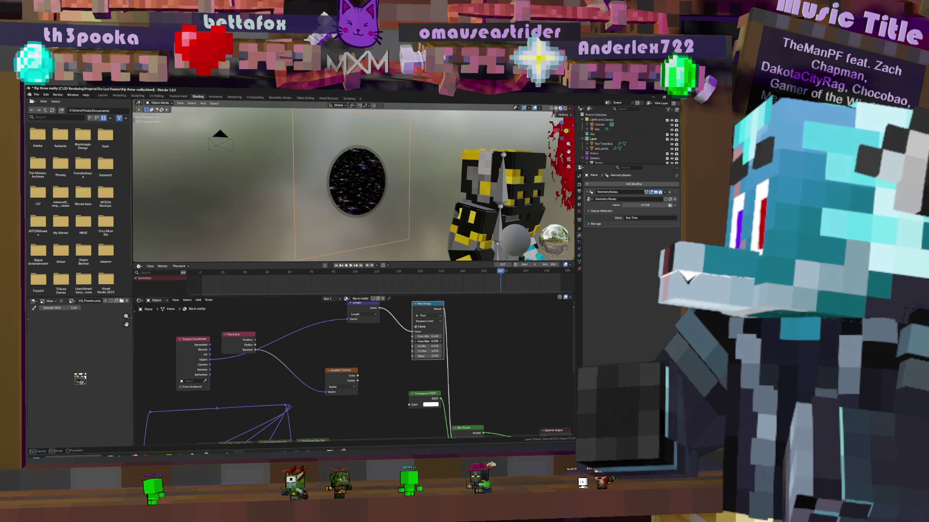
drag(428, 341, 428, 341)
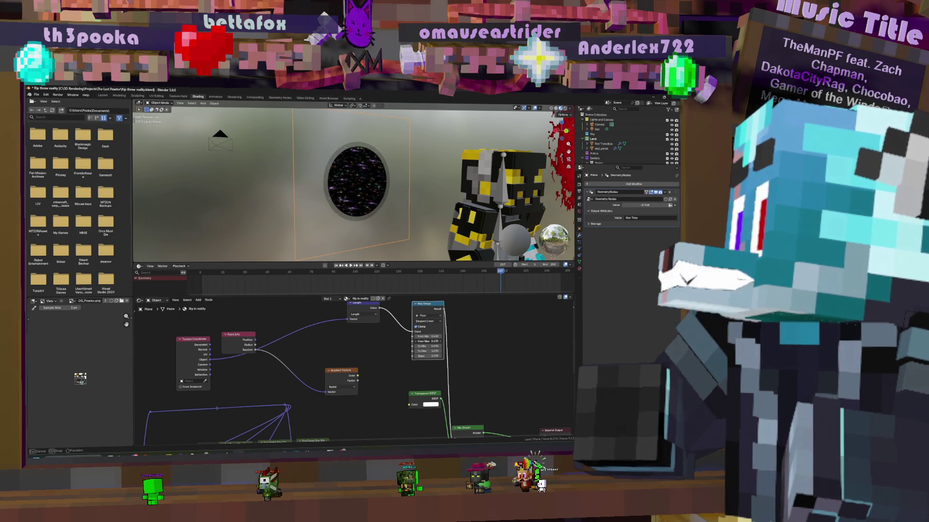
middle_drag(381, 151, 393, 201)
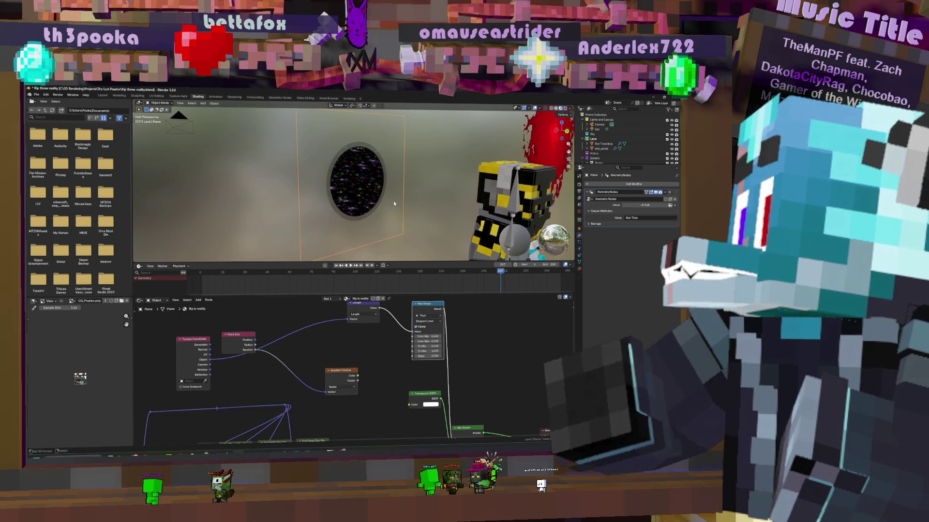
middle_drag(421, 346, 419, 367)
Move the Point Info node beside the Gradient Texture node
scroll(418, 367, down, 3)
drag(284, 369, 319, 397)
mouse_move(363, 184)
middle_down()
mouse_move(386, 182)
mouse_move(379, 214)
middle_up()
key(shift+a)
Add a Voronoi Texture node between Texture Coordinate and Length and wire its output
click(363, 192)
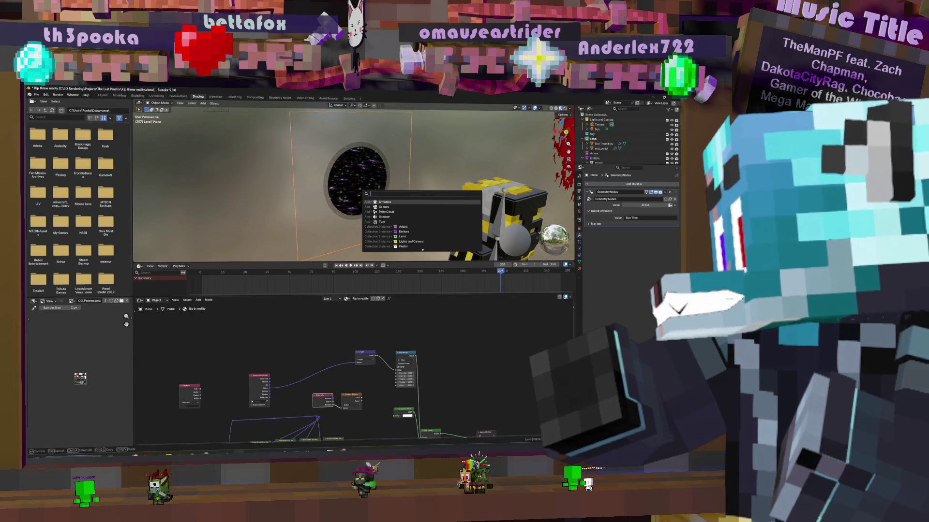
text(vol)
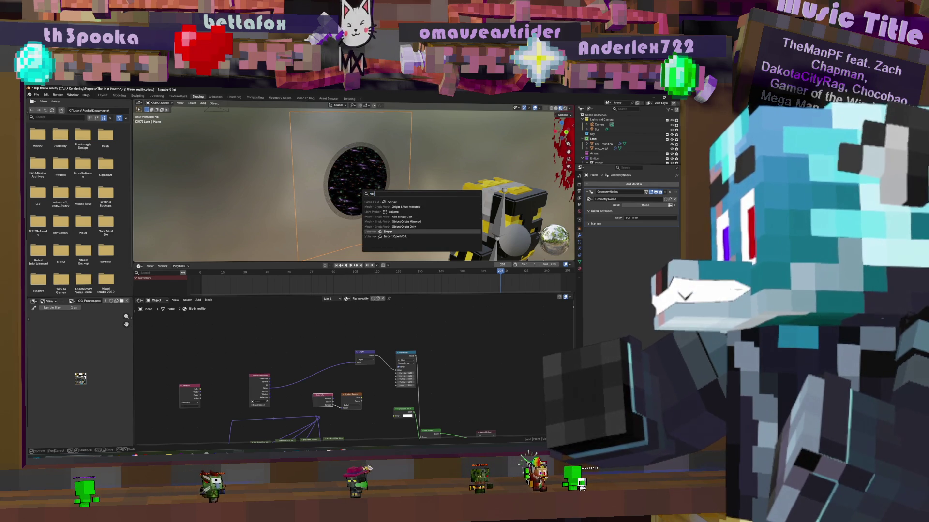
key(Escape)
key(shift+a)
text(vo)
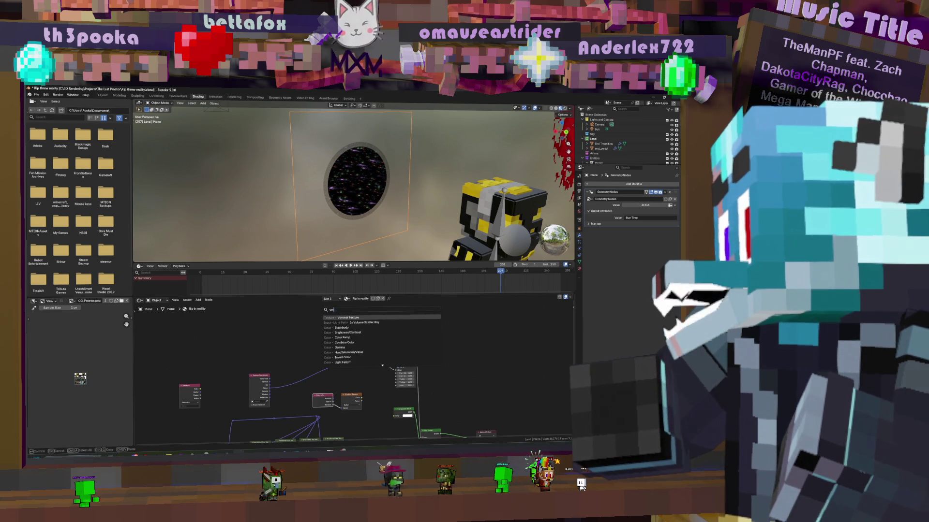
key(Return)
click(296, 342)
drag(317, 349, 358, 363)
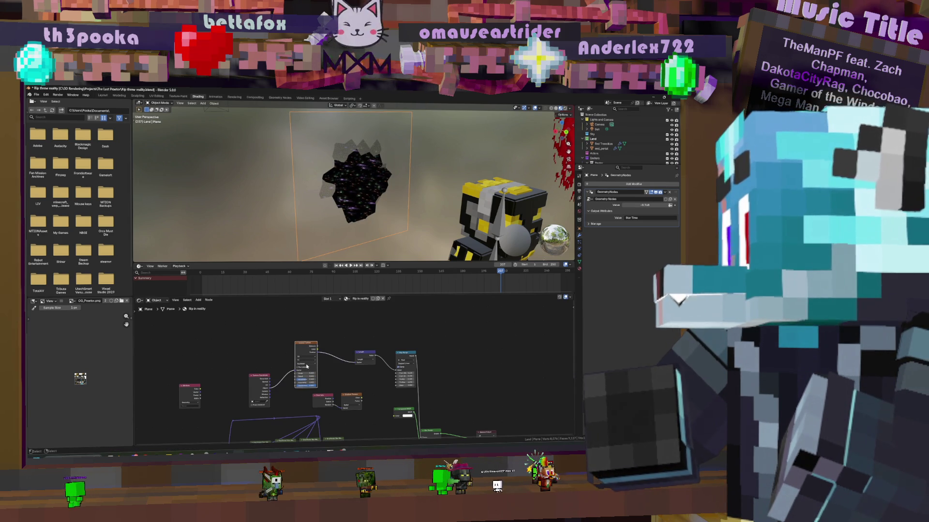
Change the Voronoi option, set Randomness to 0 and Scale to 27.5
click(306, 361)
click(303, 378)
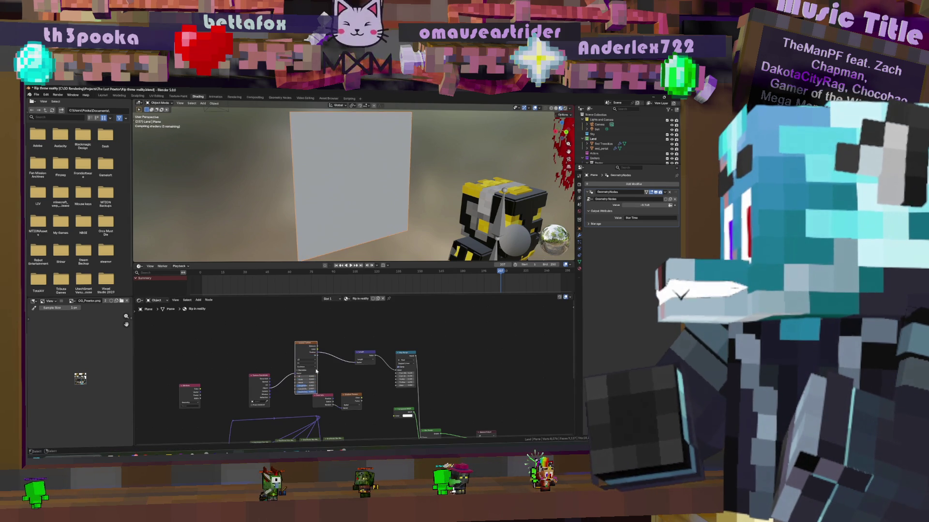
scroll(232, 387, up, 3)
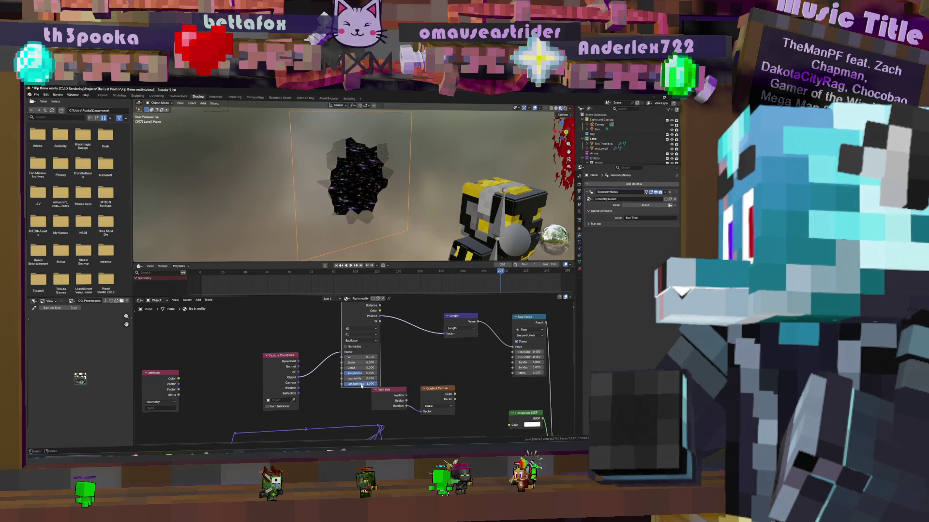
drag(362, 385, 339, 385)
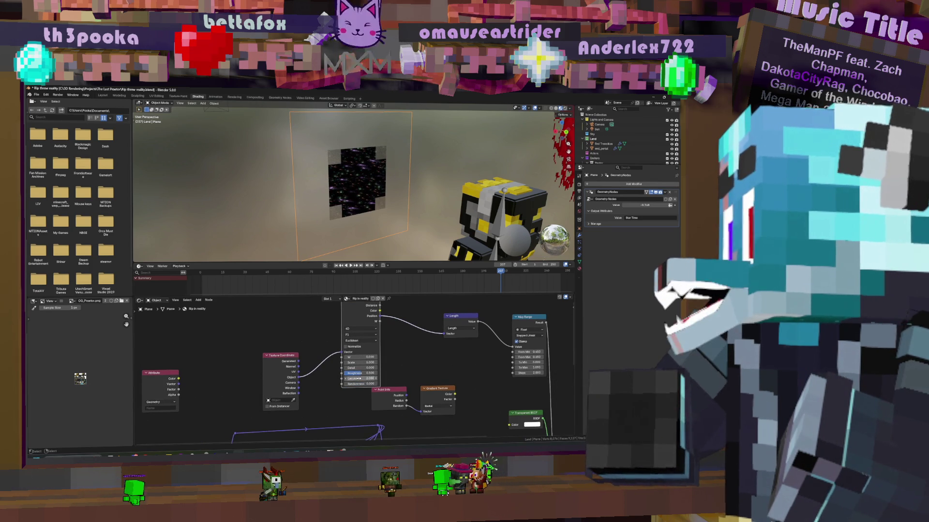
drag(361, 362, 389, 362)
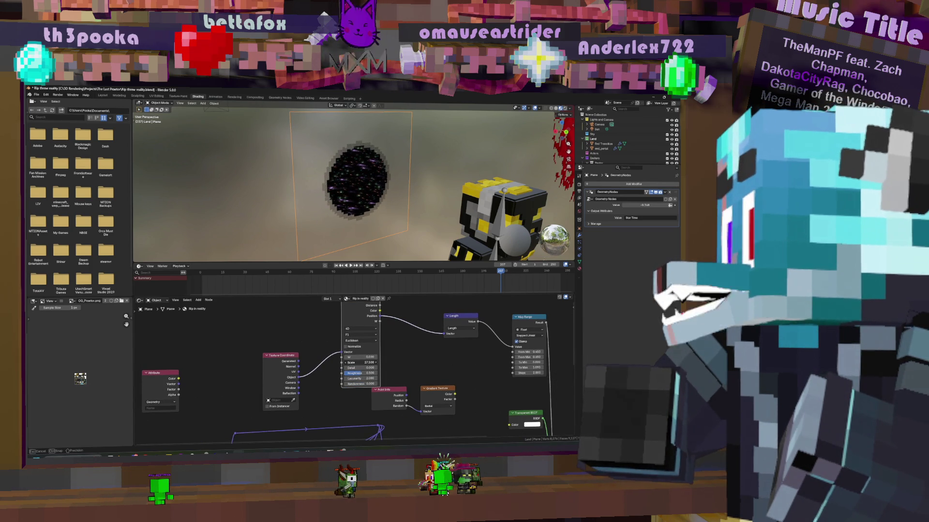
drag(360, 362, 361, 362)
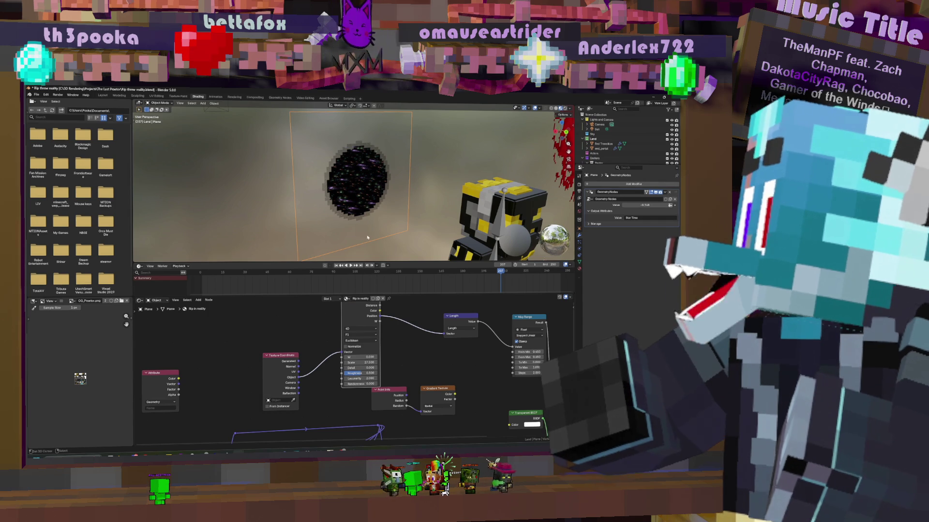
middle_drag(400, 366, 355, 333)
ctrl+scroll(355, 334, right, 5)
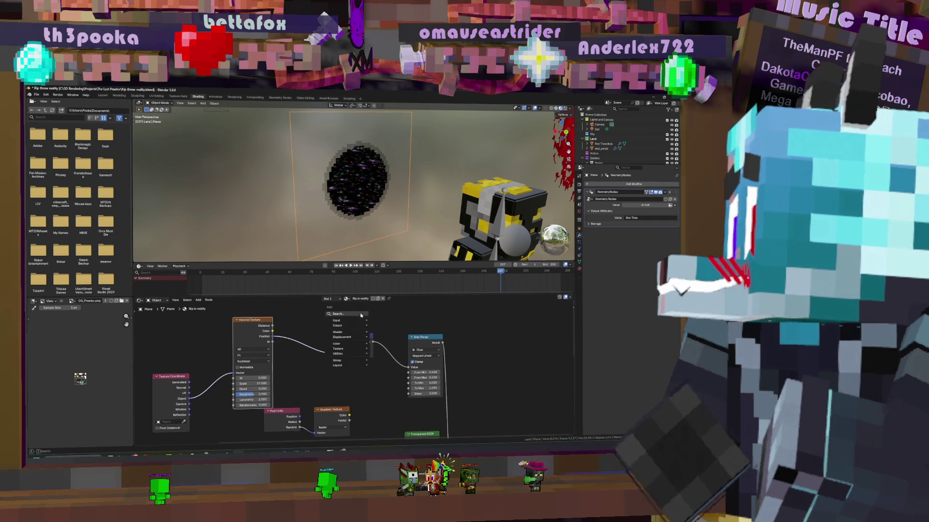
Insert a Mapping node between Voronoi Position and Length with Scale Y 3.2
key(shift+a)
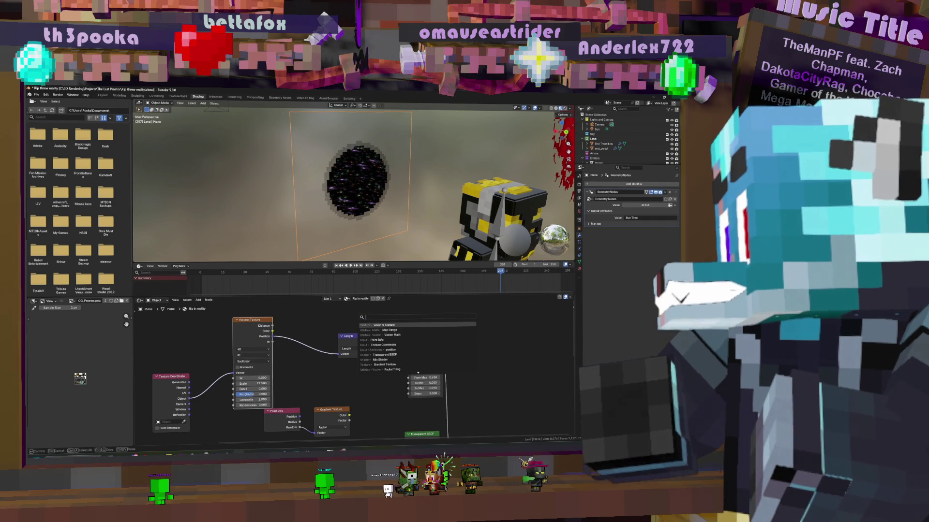
text(map)
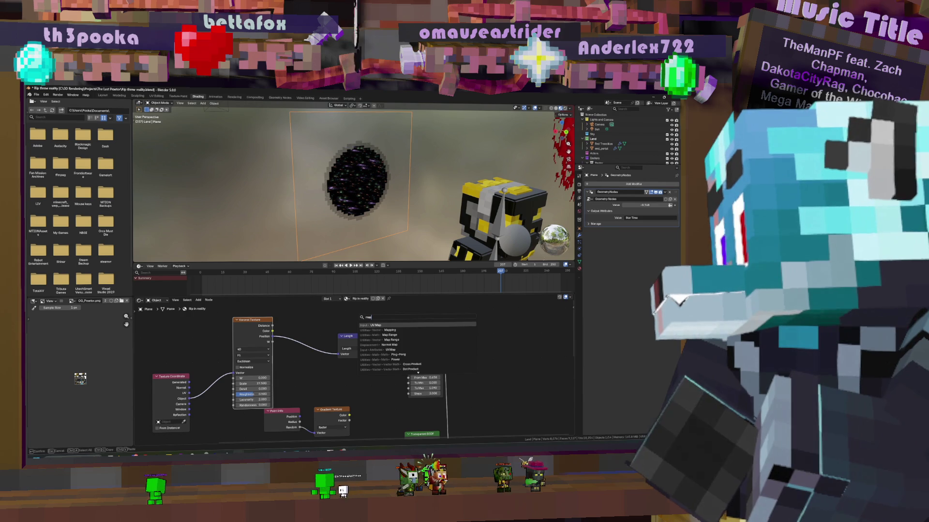
click(386, 330)
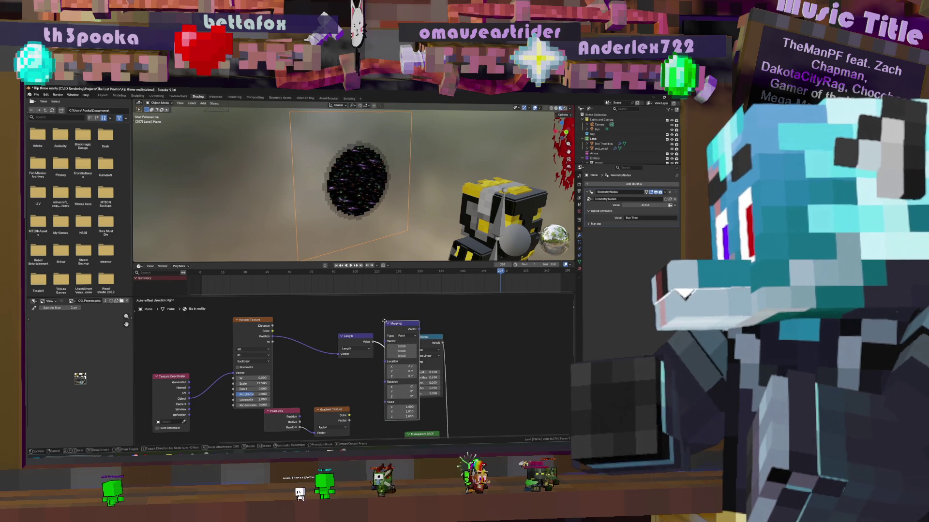
click(383, 321)
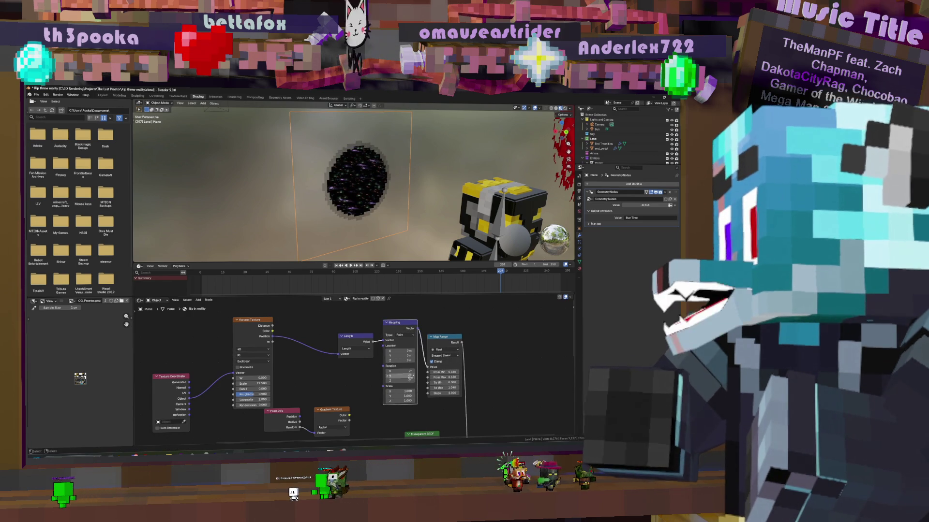
mouse_move(401, 395)
mouse_down()
mouse_move(421, 395)
mouse_move(402, 391)
mouse_up()
drag(402, 400, 418, 396)
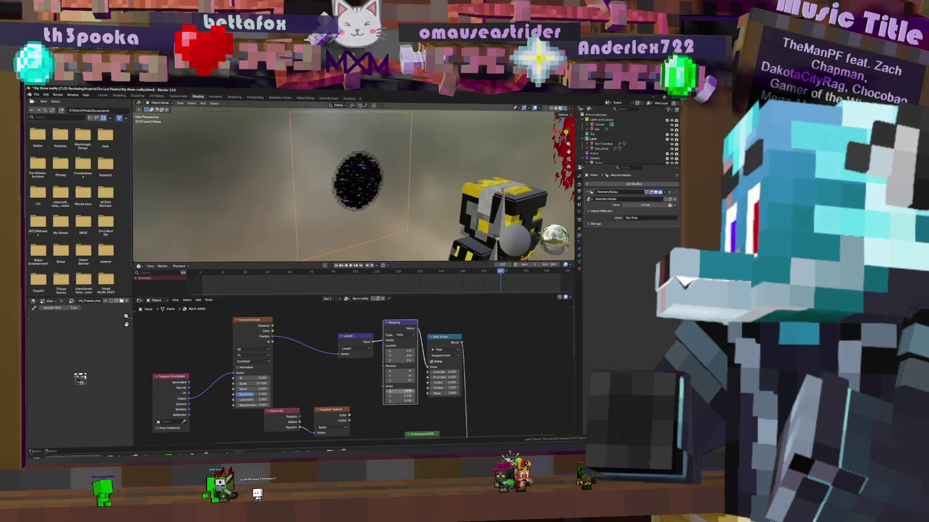
key(BackSpace)
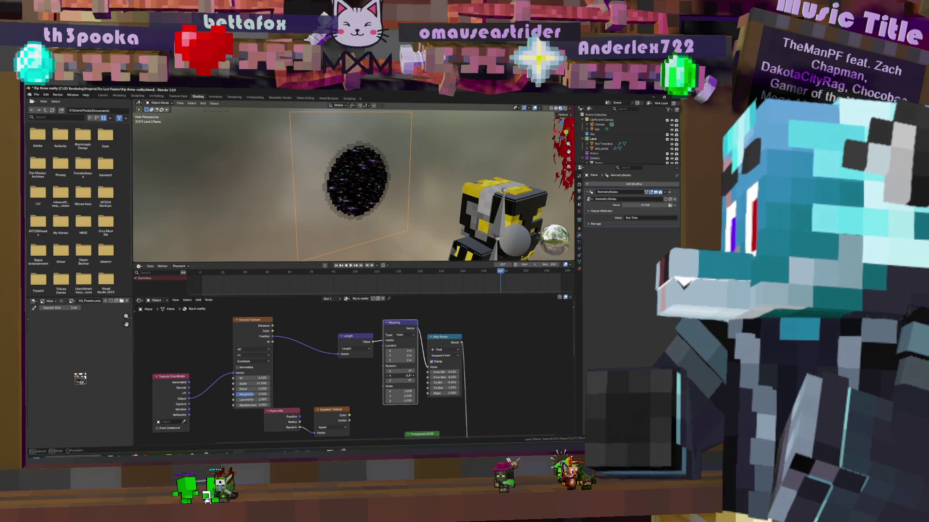
mouse_move(401, 376)
mouse_down()
mouse_move(408, 381)
mouse_move(405, 370)
mouse_up()
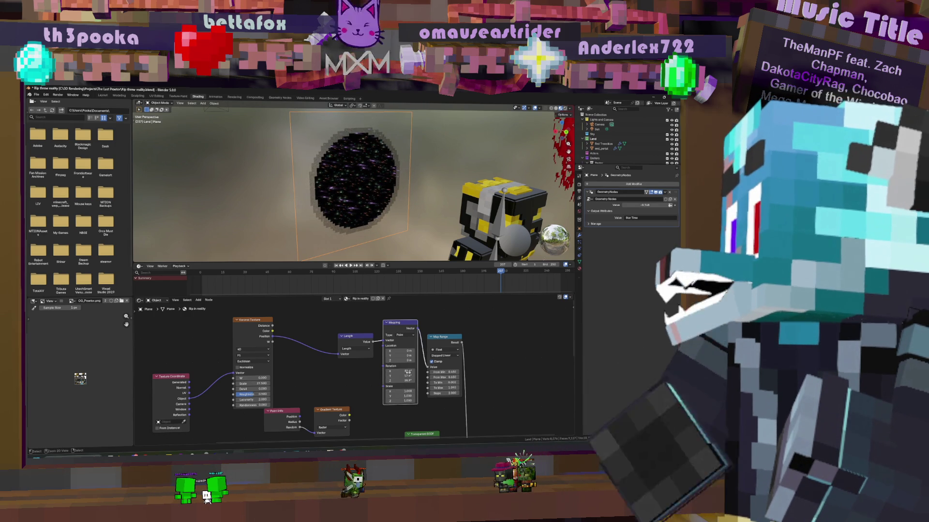
key(BackSpace)
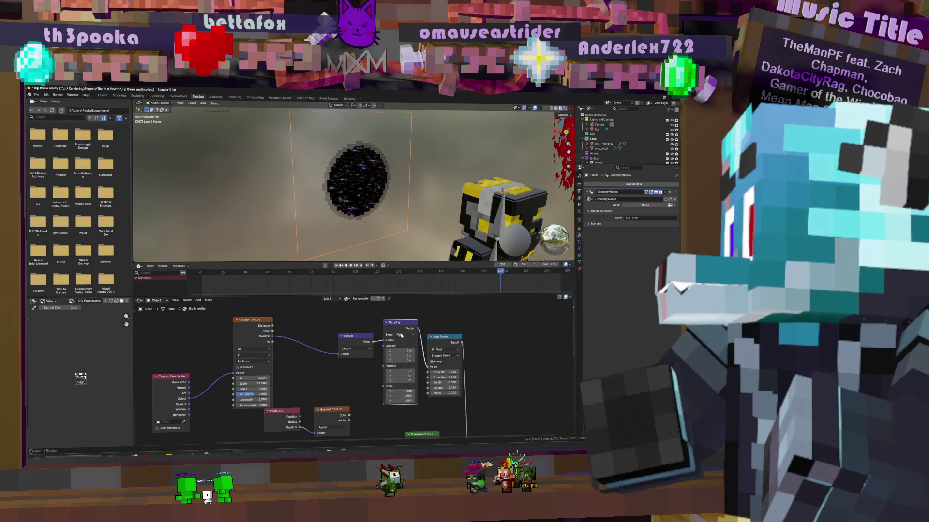
alt+drag(401, 327, 304, 321)
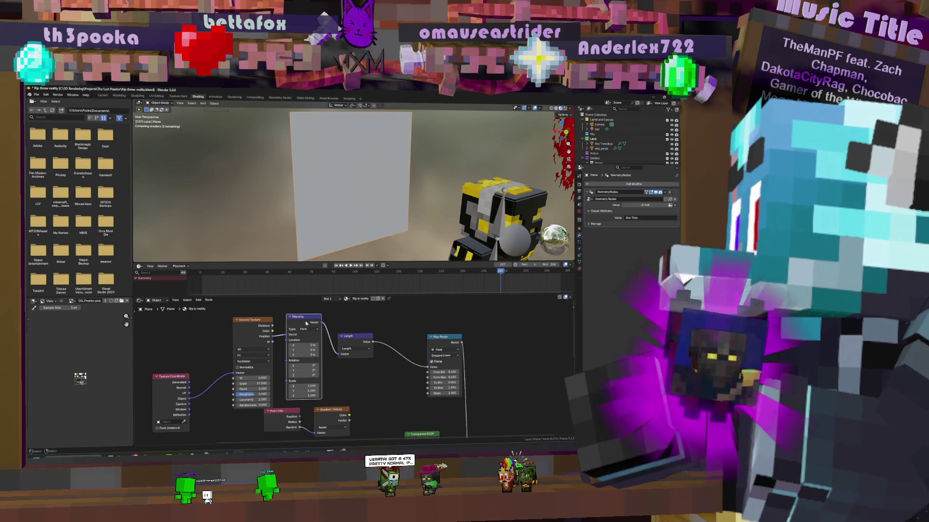
mouse_move(307, 391)
mouse_down()
mouse_move(334, 390)
mouse_move(310, 391)
mouse_up()
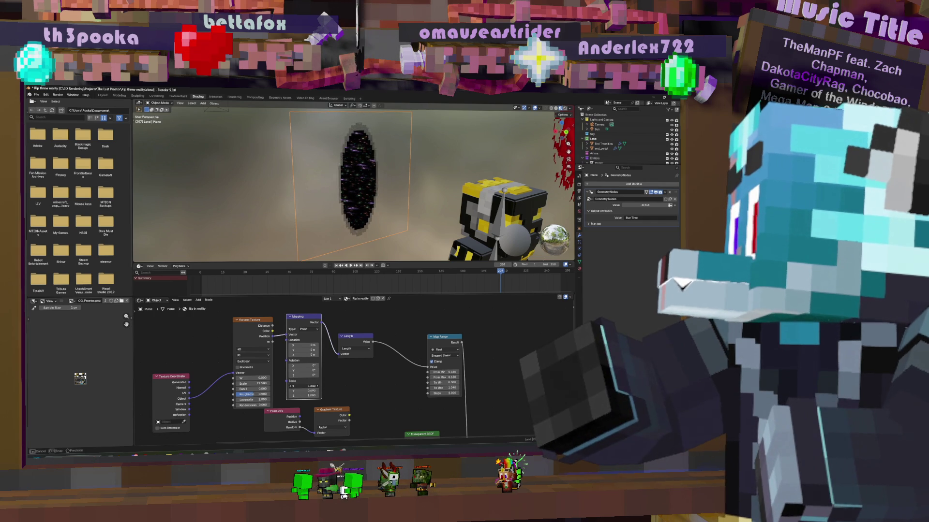
scroll(367, 182, down, 4)
Enlarge the portal plane by scaling it in Edit and Object Mode
key(Tab)
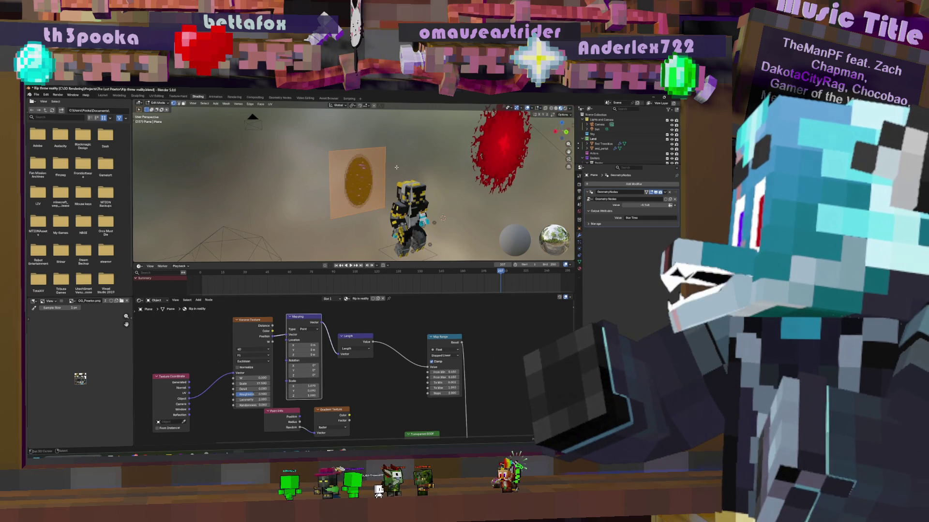
key(s)
click(449, 162)
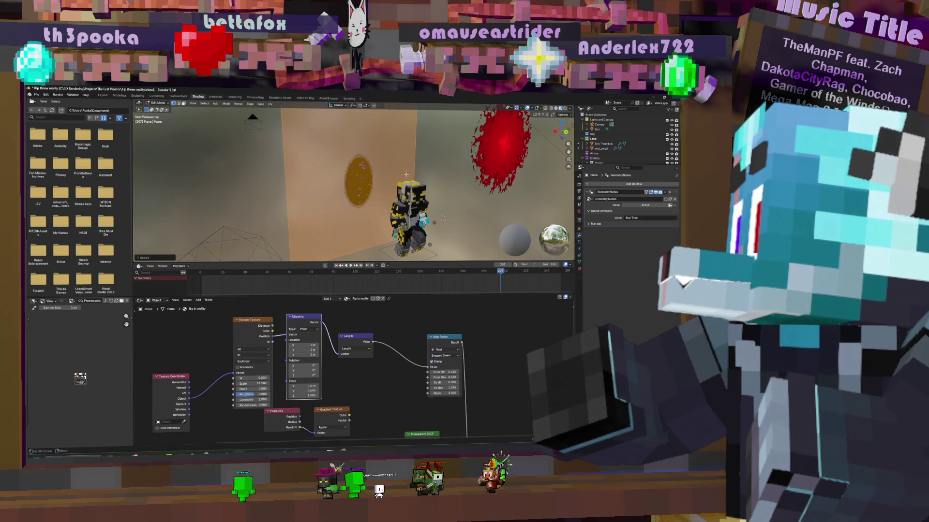
key(Tab)
key(Tab)
key(s)
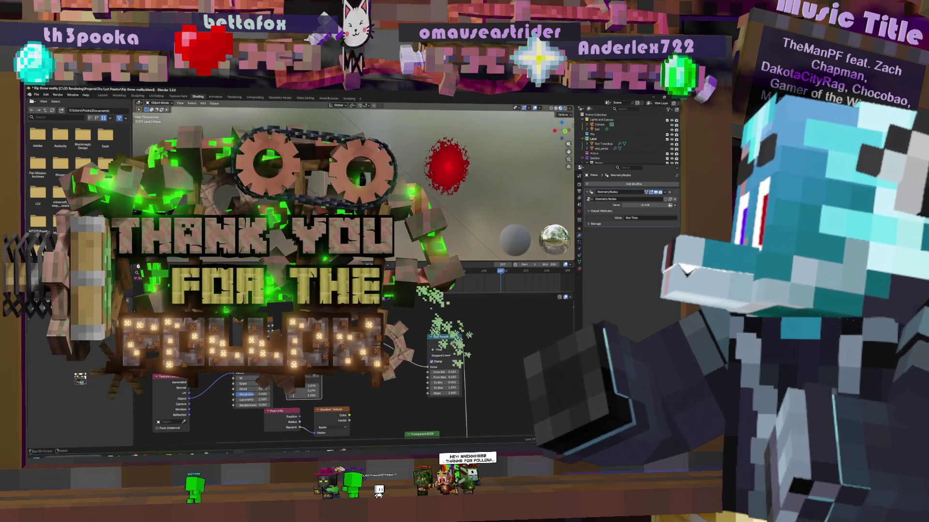
key(Return)
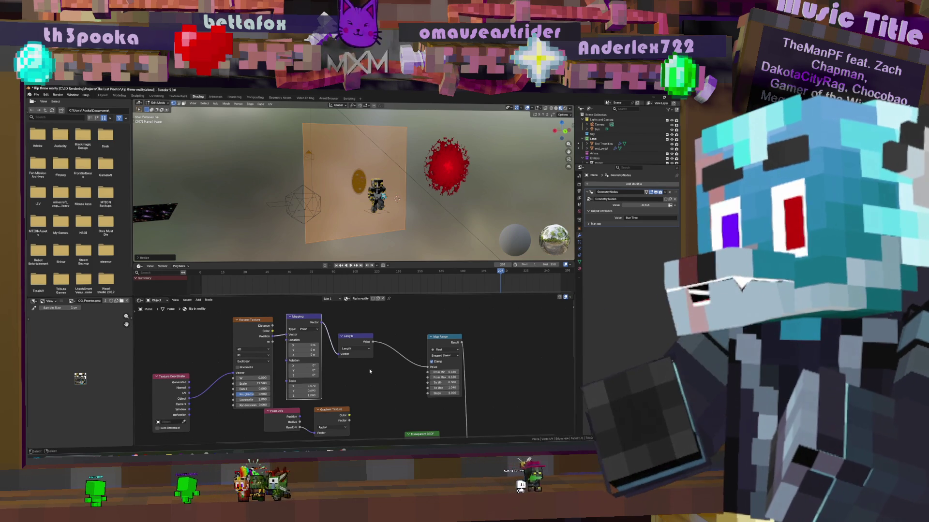
Set Mapping Scale X to 0.570 and Scale Y to 0.150
middle_drag(369, 371, 371, 369)
scroll(380, 237, up, 8)
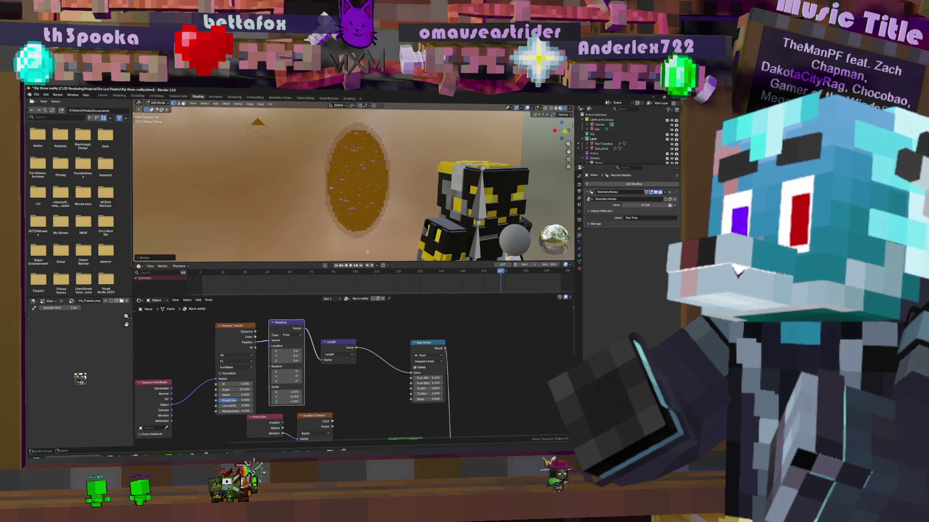
mouse_move(291, 393)
mouse_down()
mouse_move(276, 393)
mouse_move(295, 393)
mouse_move(289, 401)
mouse_up()
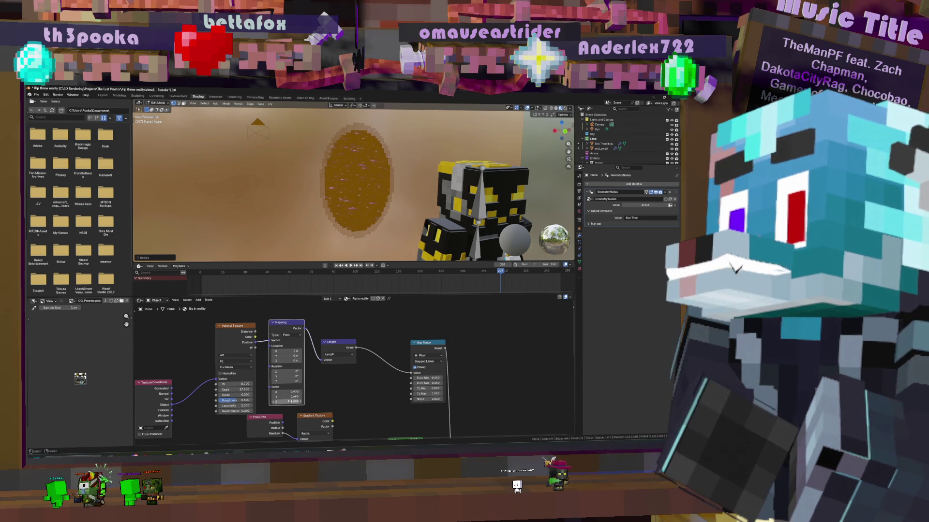
mouse_move(290, 397)
mouse_down()
mouse_move(281, 396)
mouse_move(293, 397)
mouse_up()
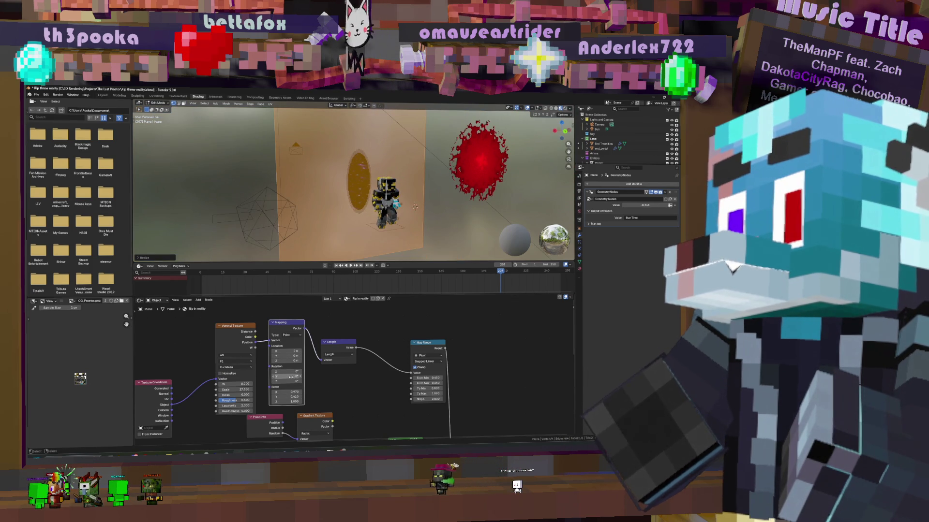
Move the plane beside the character rig and narrow Mapping Scale X to 0.550
key(Tab)
key(g)
click(371, 172)
middle_drag(372, 175, 408, 205)
mouse_move(293, 391)
mouse_down()
mouse_move(266, 392)
mouse_move(284, 397)
mouse_up()
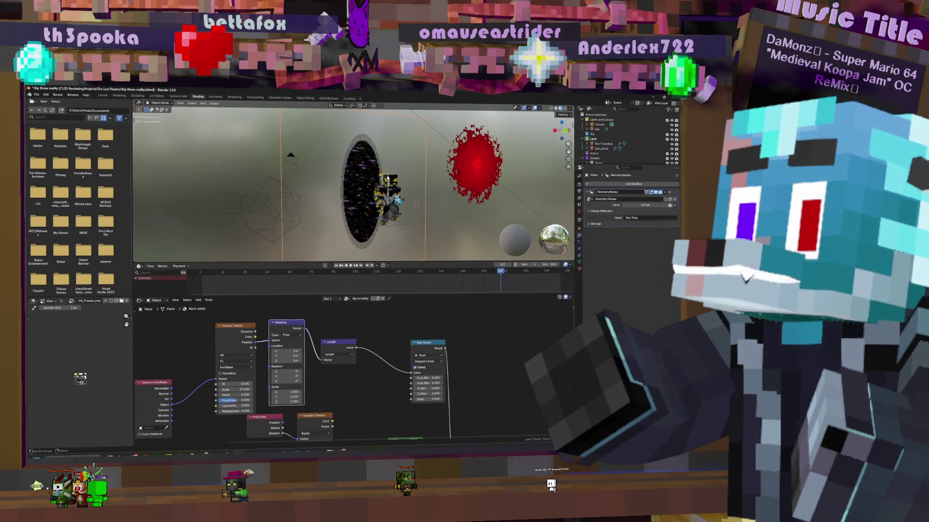
Move the Voronoi Texture and Texture Coordinate nodes further left in the tree
middle_drag(205, 340, 274, 333)
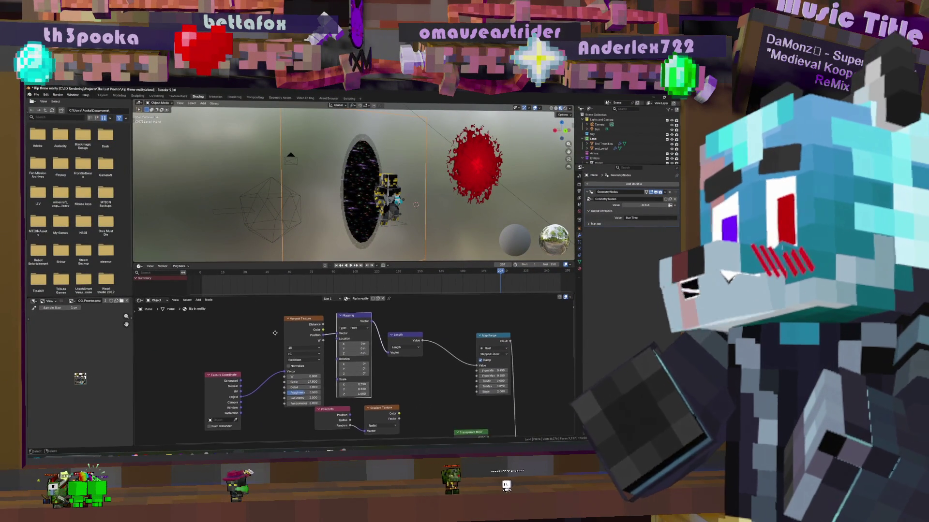
drag(207, 324, 292, 417)
key(g)
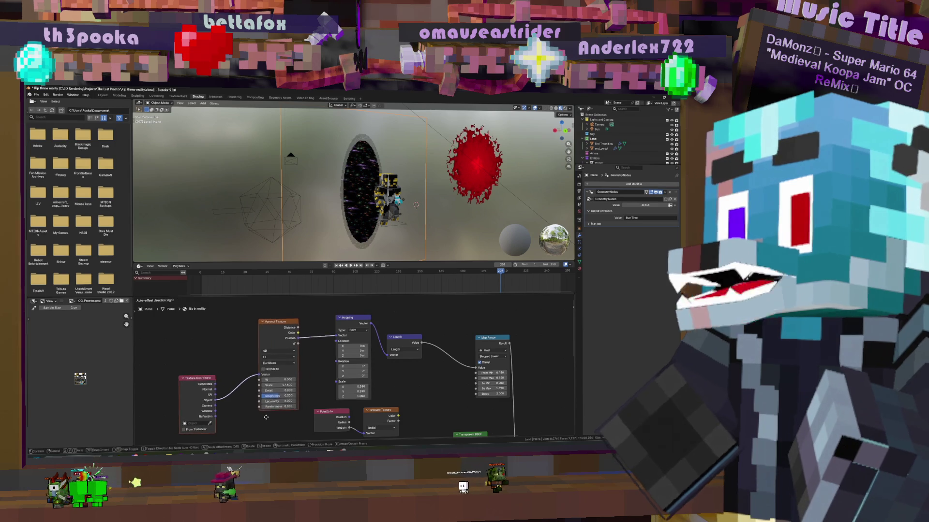
click(257, 414)
key(ctrl+f)
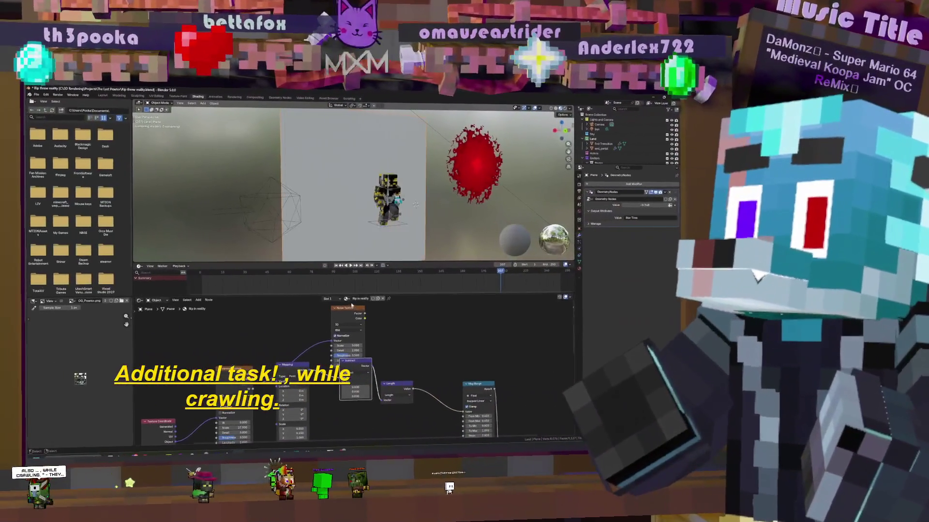
Drag the Noise Texture node left into position and zoom out the node view
drag(352, 306, 294, 303)
scroll(329, 332, down, 2)
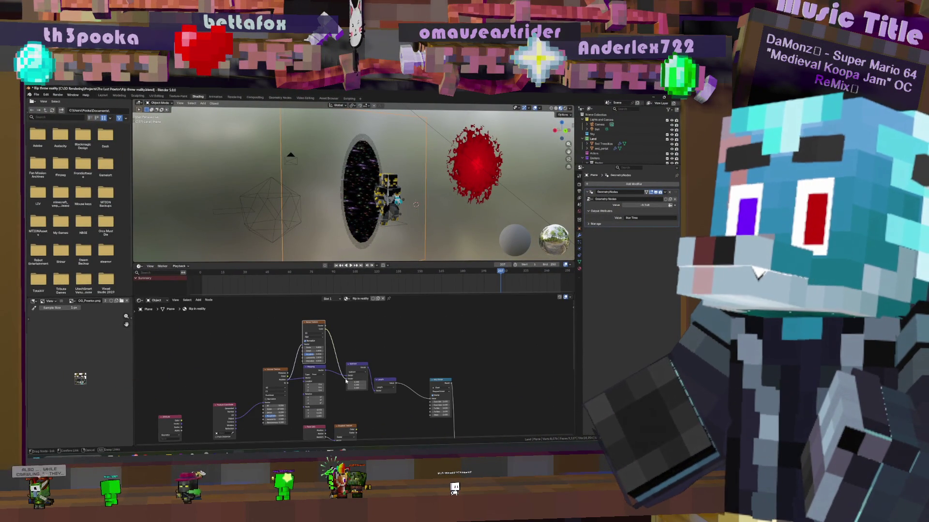
Connect the noise into the Subtract node and rearrange Subtract, Length and Map Range nodes
drag(346, 380, 346, 378)
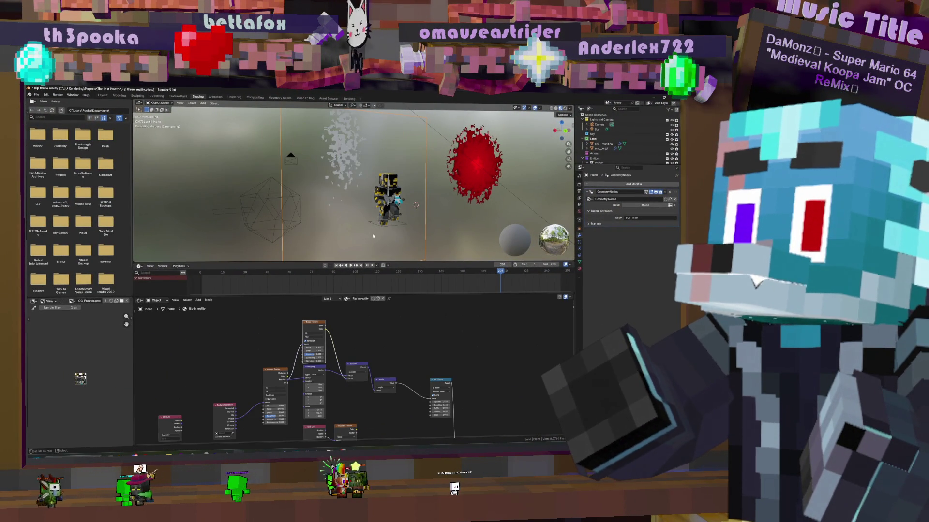
scroll(383, 374, up, 2)
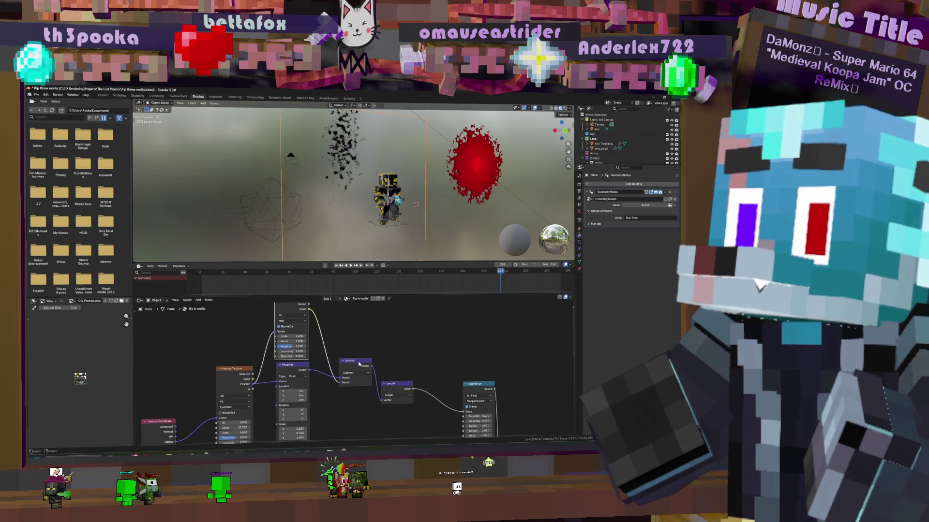
mouse_move(359, 364)
mouse_down()
mouse_move(349, 404)
mouse_move(379, 380)
mouse_up()
scroll(400, 376, down, 2)
drag(441, 384, 354, 366)
drag(413, 374, 391, 368)
shift+middle_drag(438, 369, 379, 364)
mouse_move(279, 383)
mouse_down()
mouse_move(381, 365)
mouse_move(389, 339)
mouse_move(355, 334)
mouse_up()
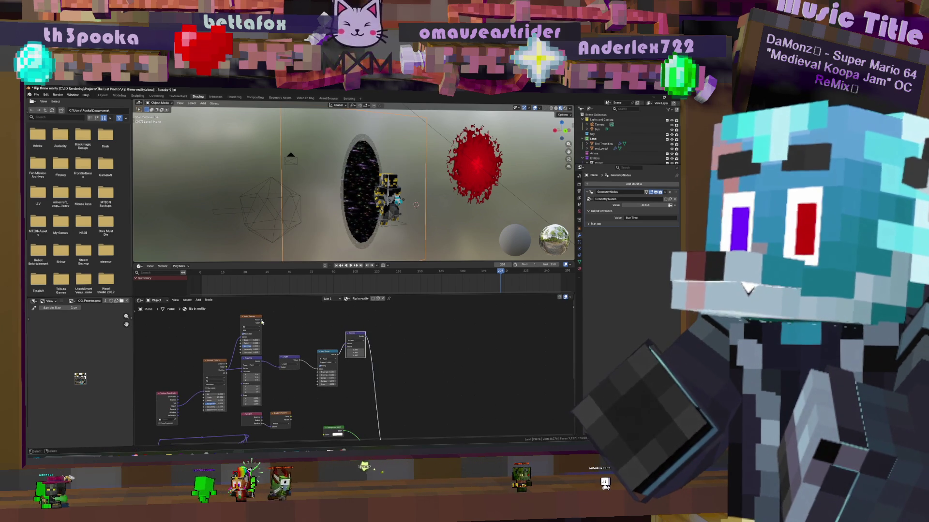
Link a new input into the Math node and set its operation to Add
drag(347, 351, 346, 349)
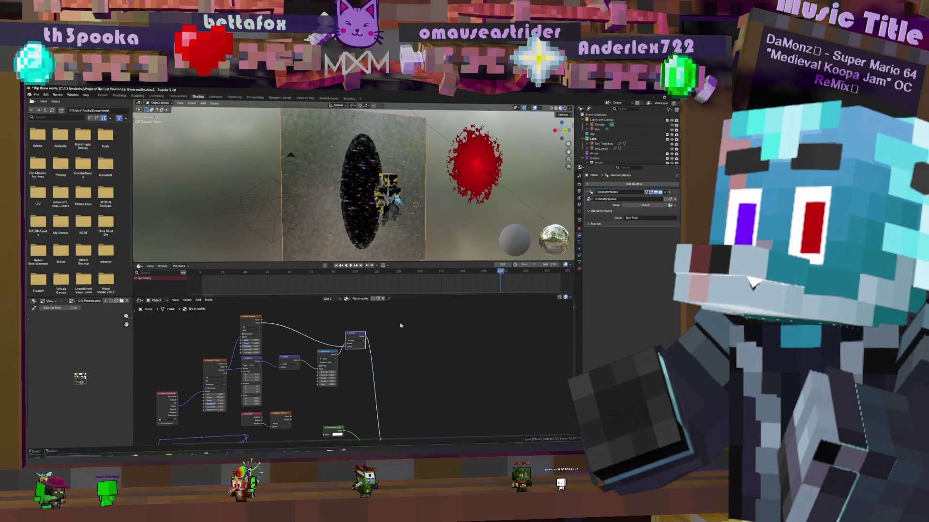
scroll(355, 338, up, 1)
click(352, 335)
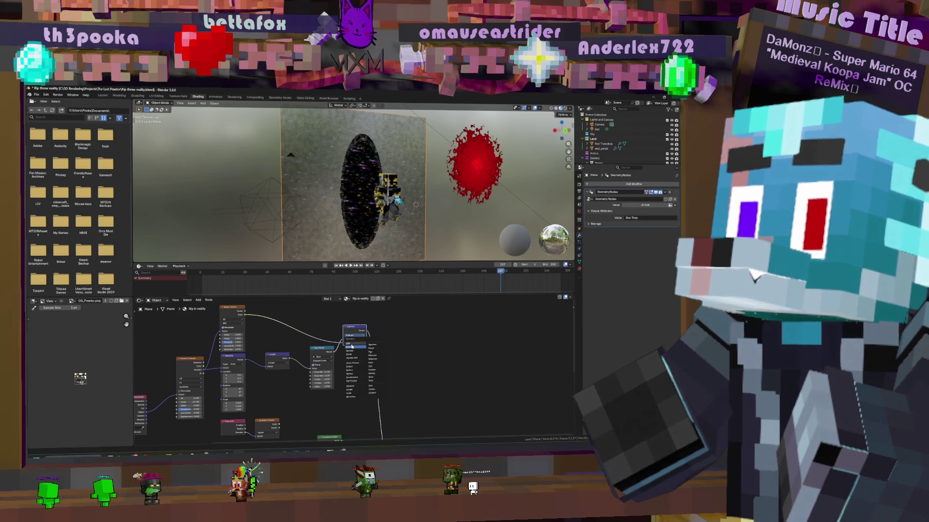
click(349, 343)
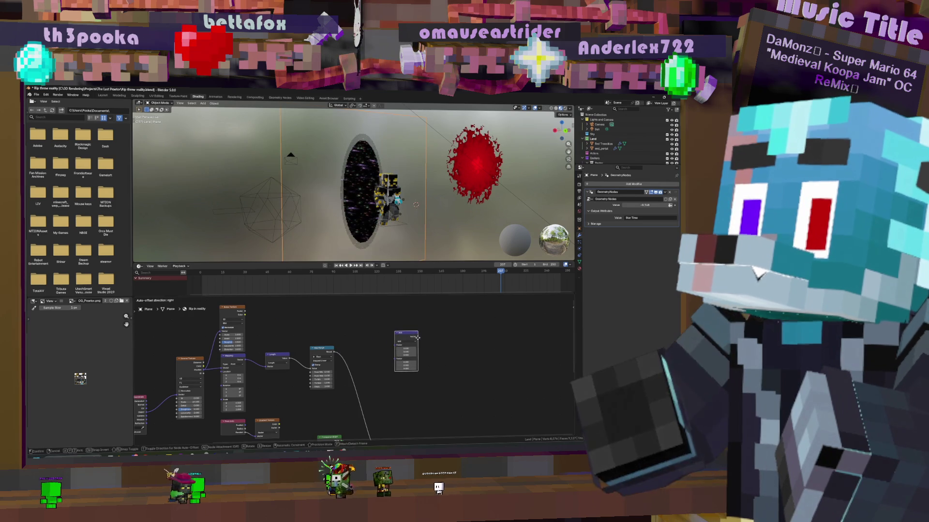
Delete the Add math node and search the Add menu for 'mix' nodes
key(ctrl+x)
key(shift+a)
text(mix)
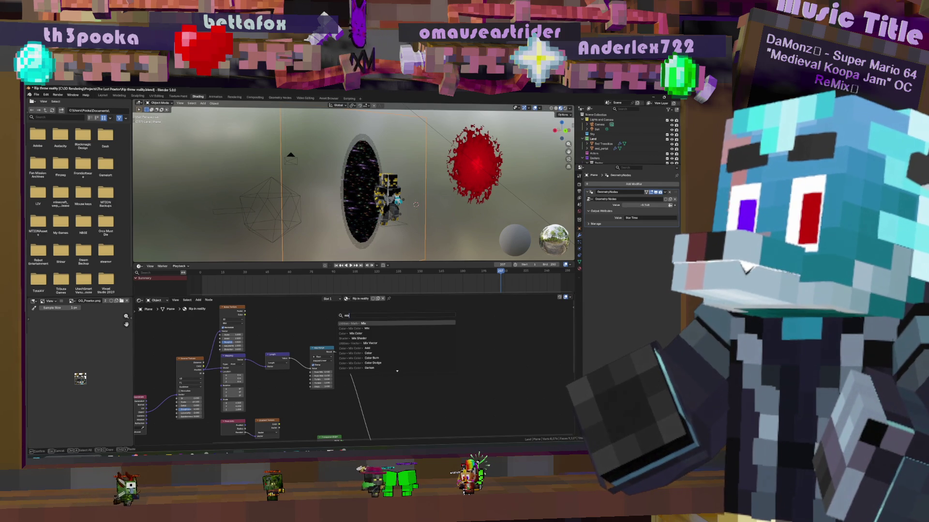
Place a Mix node before Map Range, link the Noise Texture into it, and adjust its Factor
key(Return)
click(369, 335)
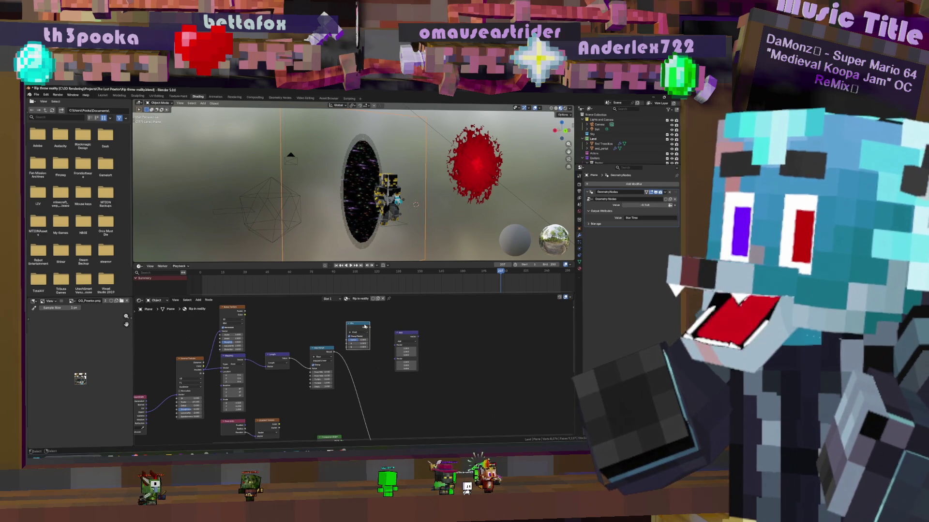
mouse_move(322, 351)
mouse_down()
mouse_move(360, 324)
mouse_move(311, 339)
mouse_up()
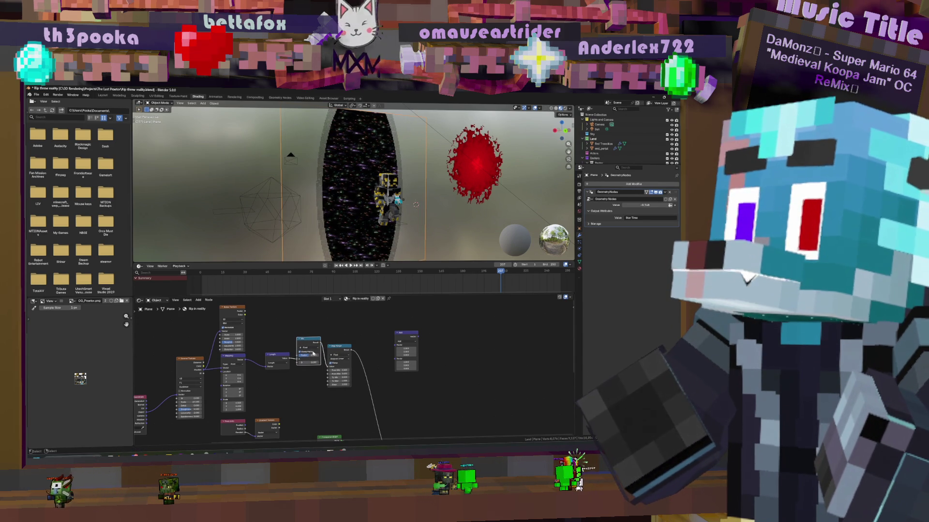
drag(308, 355, 304, 355)
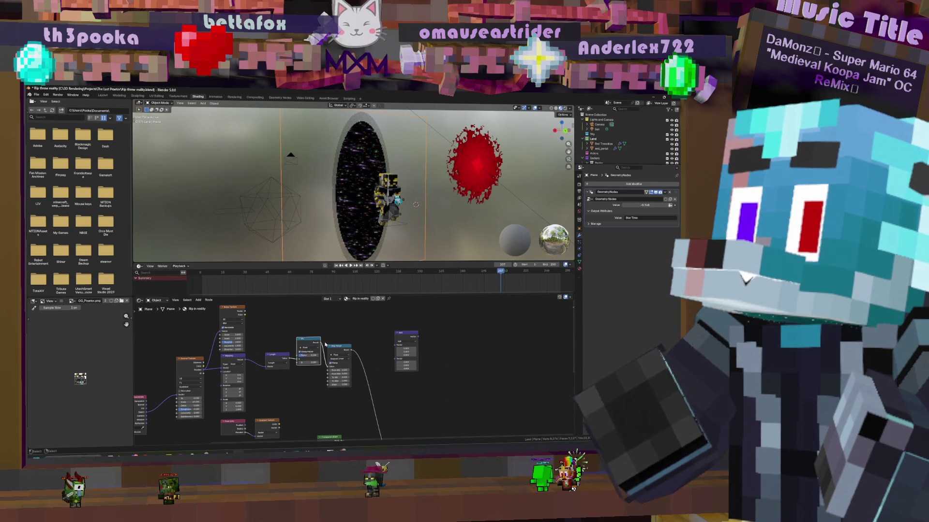
mouse_move(246, 315)
mouse_down()
mouse_move(284, 363)
mouse_move(307, 356)
mouse_up()
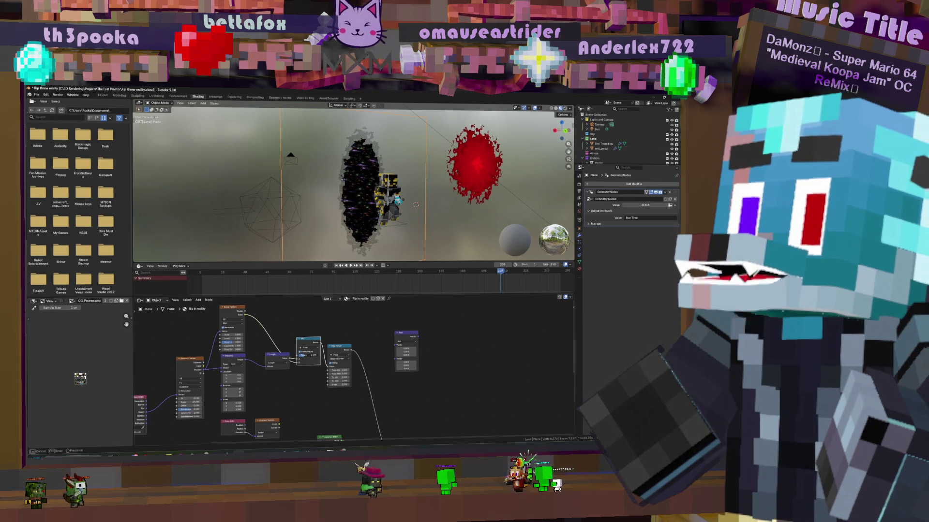
drag(308, 357, 308, 357)
Preview the edge during playback, then switch the Noise Texture to 4D
key(space)
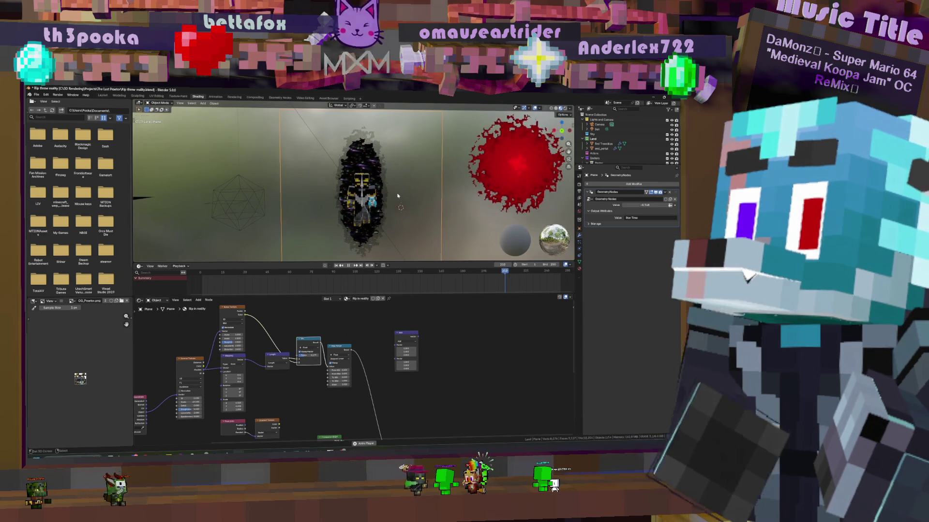
mouse_move(269, 334)
middle_down()
mouse_move(399, 345)
mouse_move(378, 236)
middle_up()
key(space)
mouse_move(223, 376)
middle_down()
mouse_move(260, 439)
mouse_move(261, 483)
middle_up()
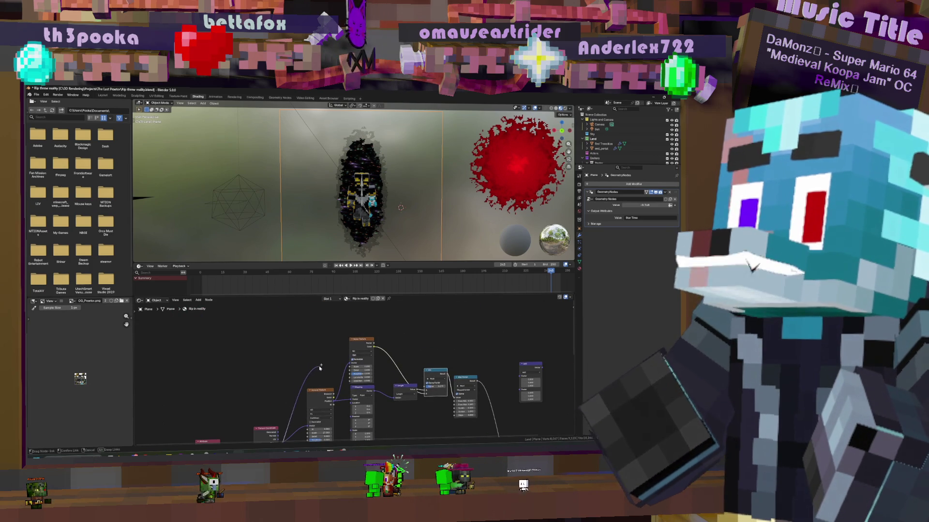
click(360, 352)
click(360, 355)
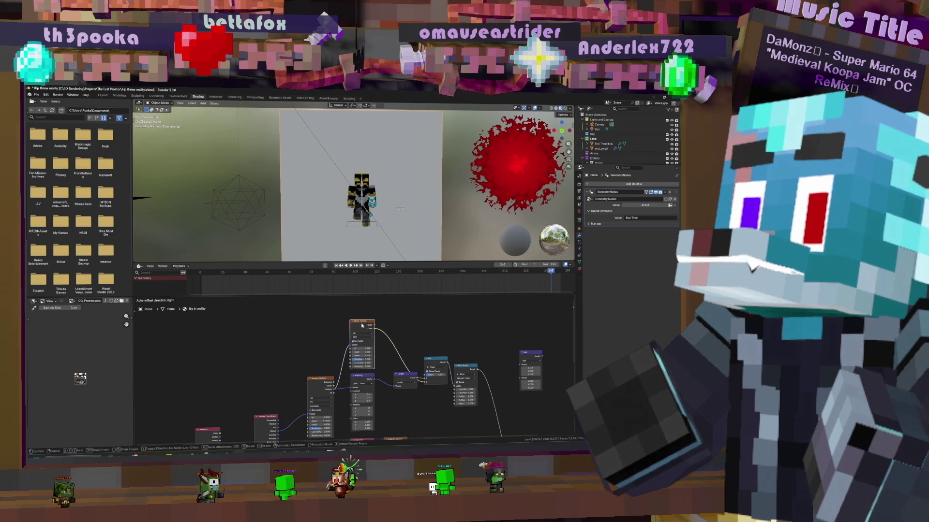
Link the Noise Texture back into the network to restore the ragged dark edge
scroll(315, 398, down, 2)
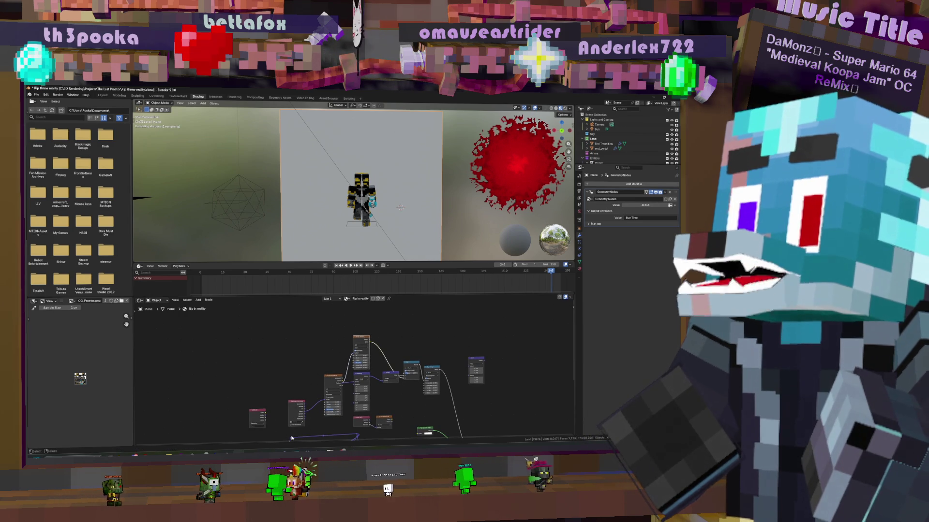
middle_drag(302, 419, 297, 403)
drag(299, 398, 290, 390)
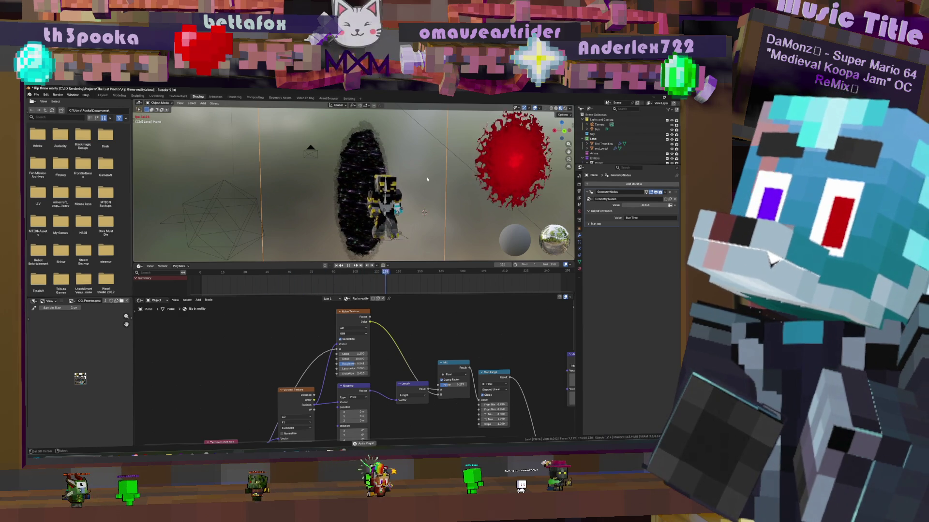
Set the Mix Factor to 0.327, replay the animation, and orbit around the portal
key(space)
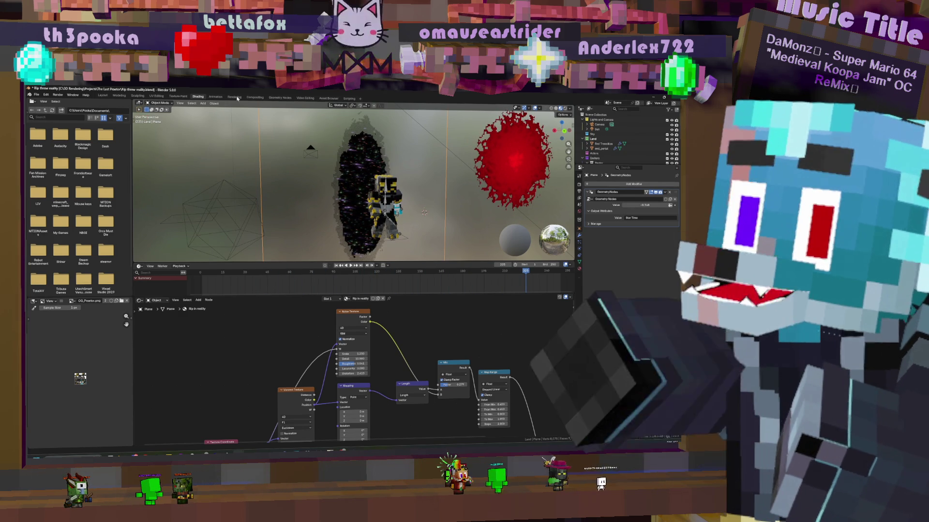
mouse_move(455, 385)
mouse_down()
mouse_move(466, 384)
mouse_move(450, 385)
mouse_up()
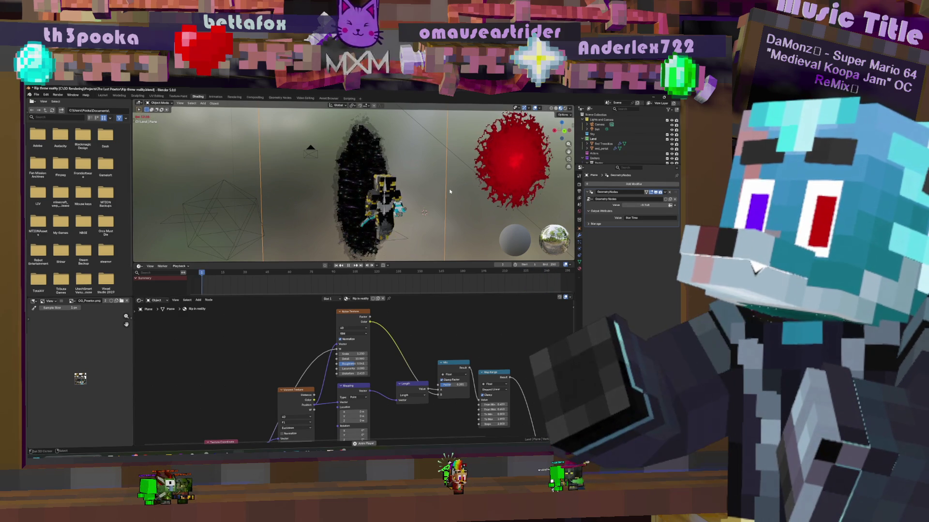
key(space)
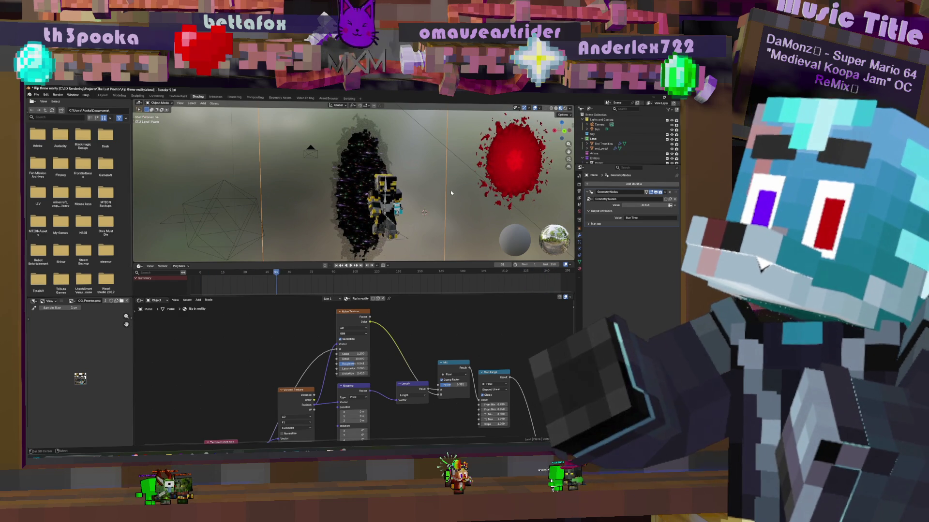
key(space)
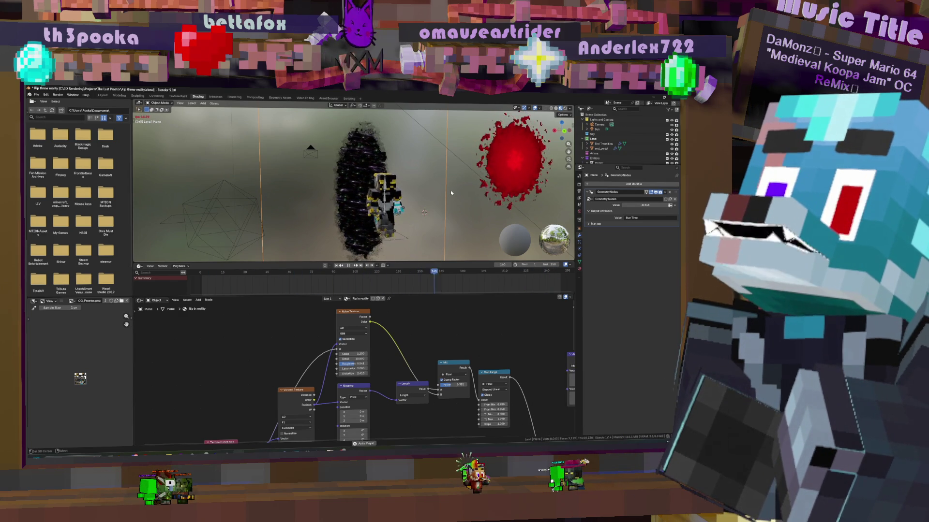
key(space)
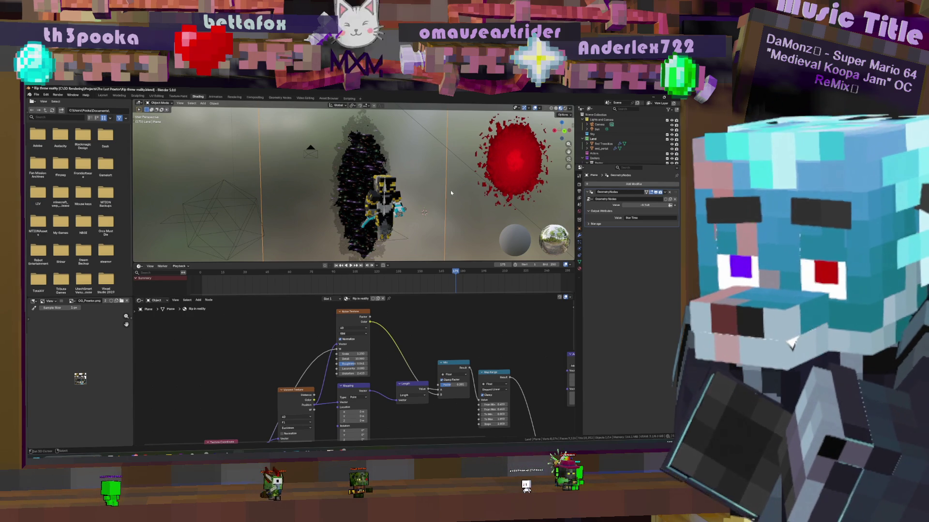
middle_drag(450, 192, 387, 213)
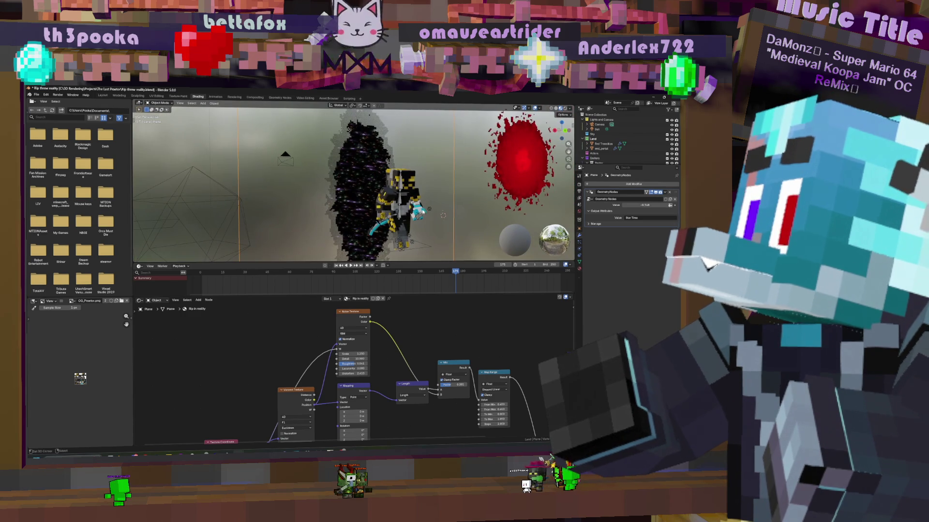
scroll(436, 359, down, 2)
scroll(435, 359, up, 1)
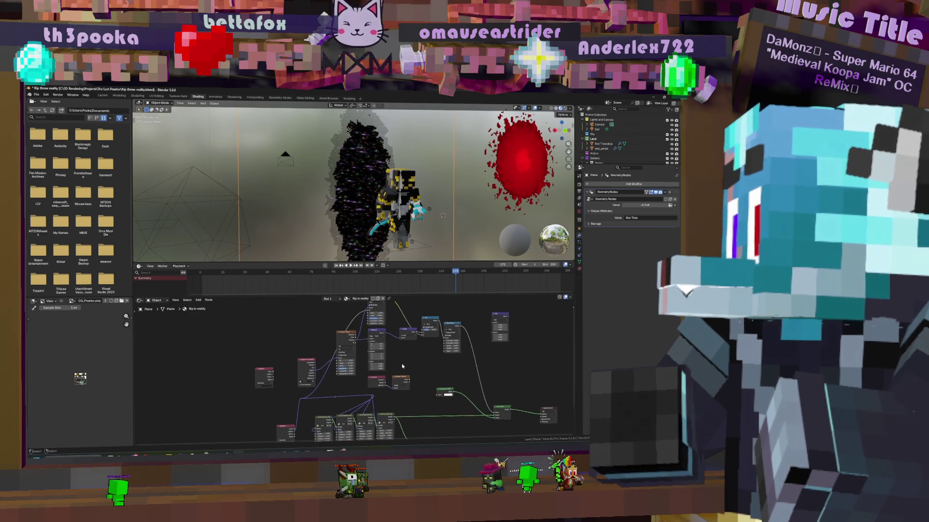
mouse_move(321, 399)
middle_down()
mouse_move(390, 389)
mouse_move(380, 404)
middle_up()
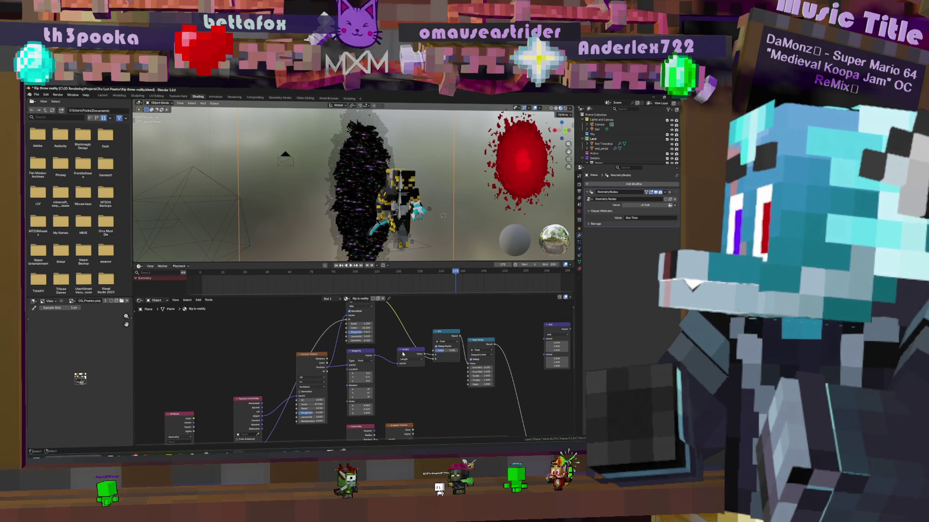
middle_drag(446, 349, 359, 341)
click(359, 341)
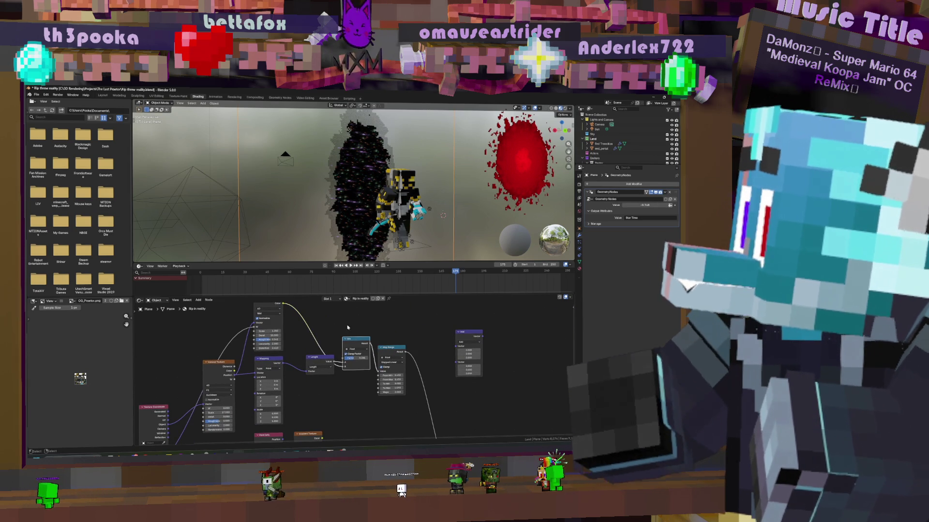
mouse_move(314, 365)
middle_down()
mouse_move(404, 379)
mouse_move(415, 342)
middle_up()
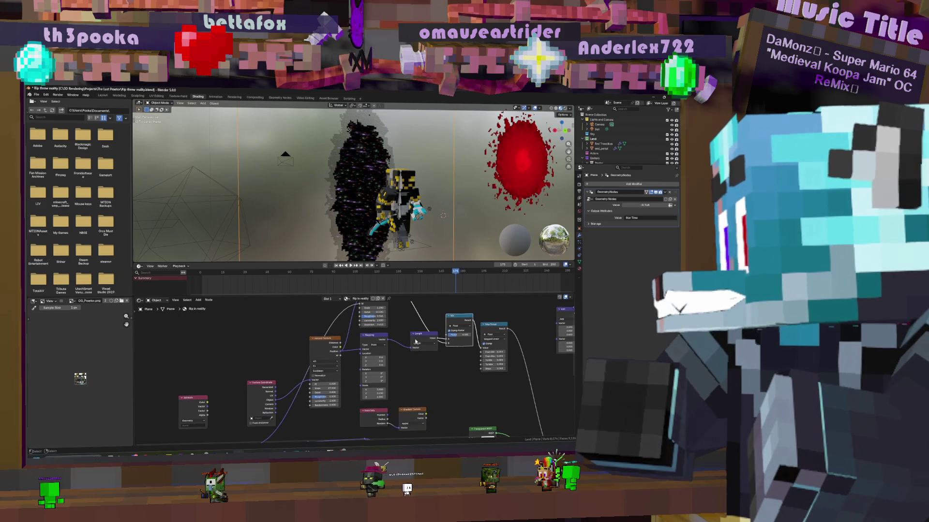
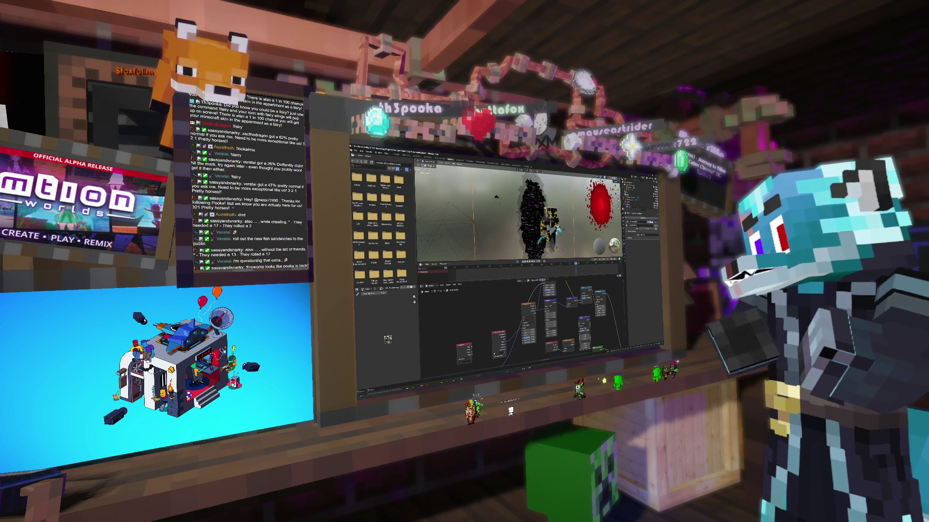
Add a Mix node wired into the Mapping node's Scale, with Factor set to 1.0
middle_drag(564, 314, 564, 302)
key(shift+d)
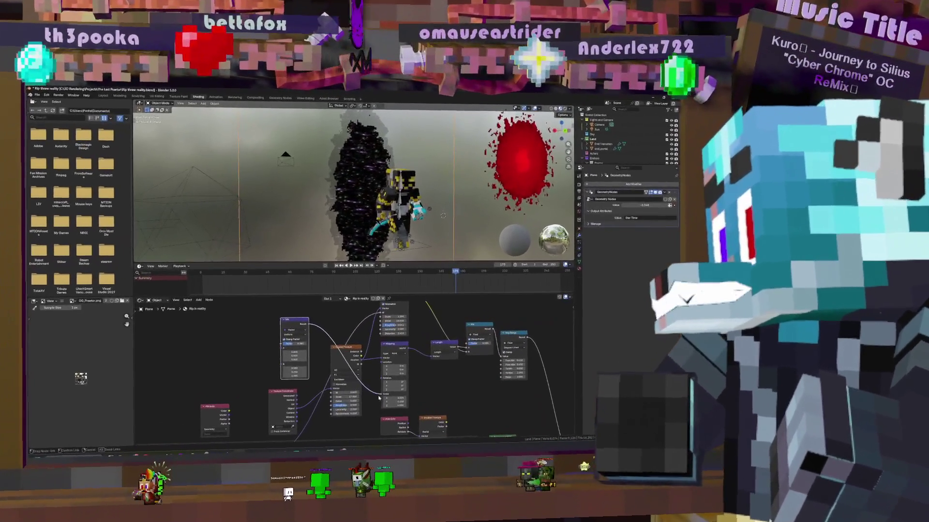
drag(378, 398, 381, 394)
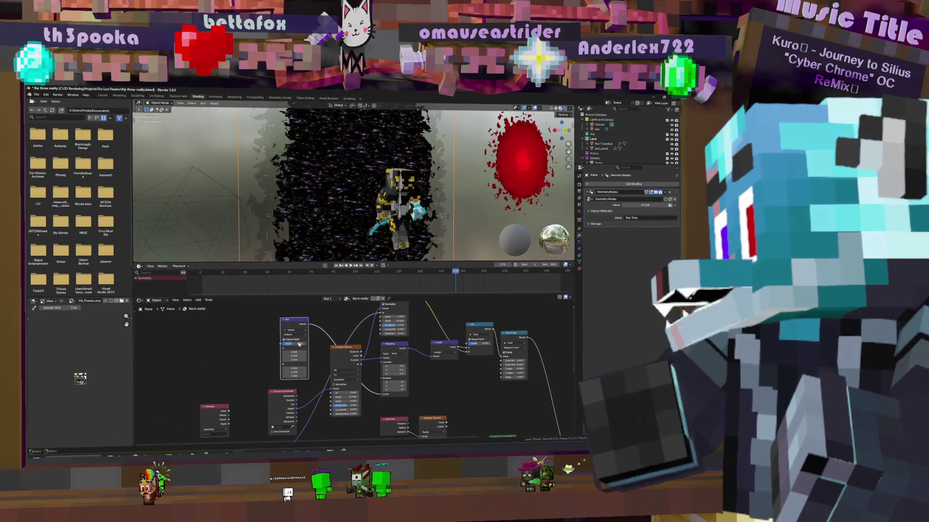
mouse_move(296, 344)
mouse_down()
mouse_move(329, 345)
mouse_move(245, 352)
mouse_up()
click(292, 352)
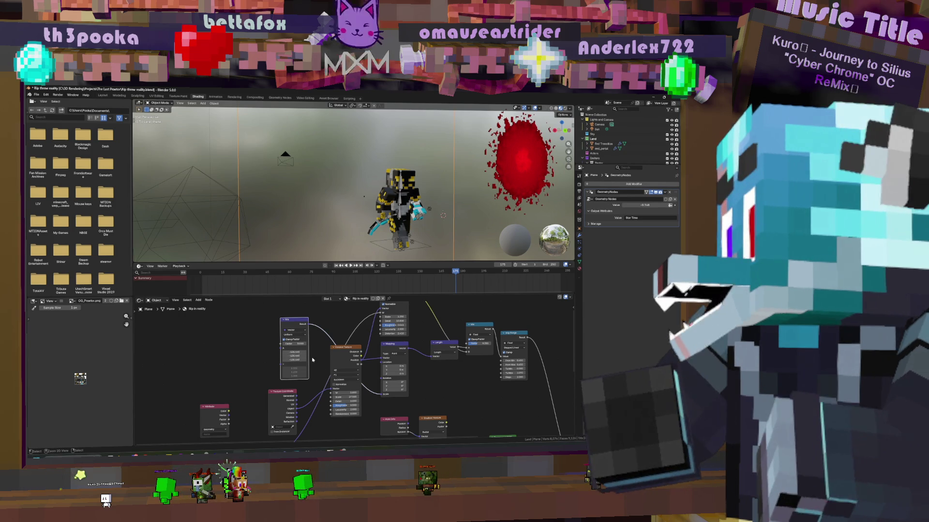
Zero the Mix node's vector, then adjust vector and Factor until a tall, narrow portal reappears
key(Escape)
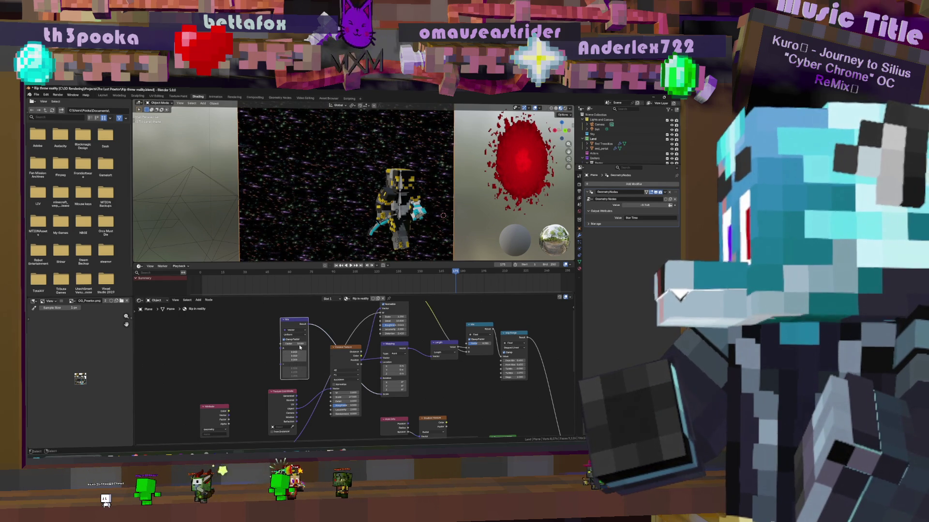
drag(295, 355, 298, 344)
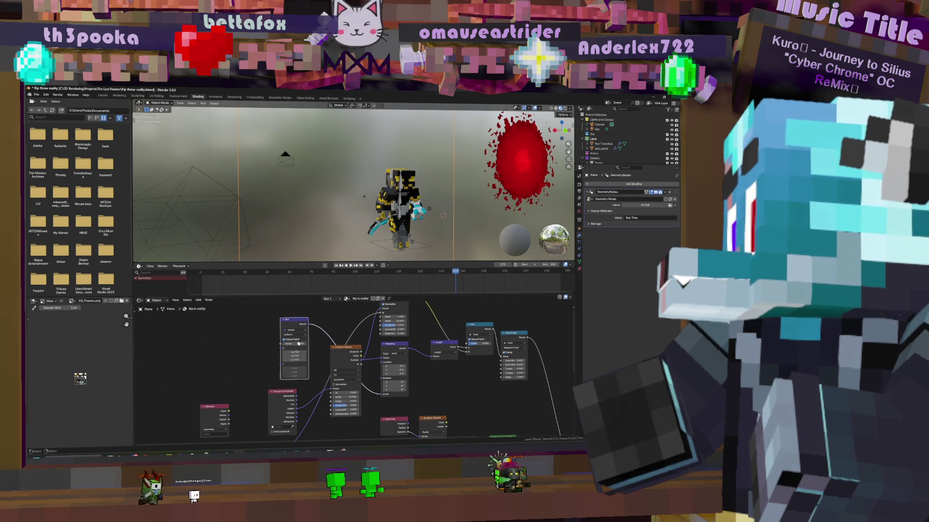
drag(298, 343, 298, 343)
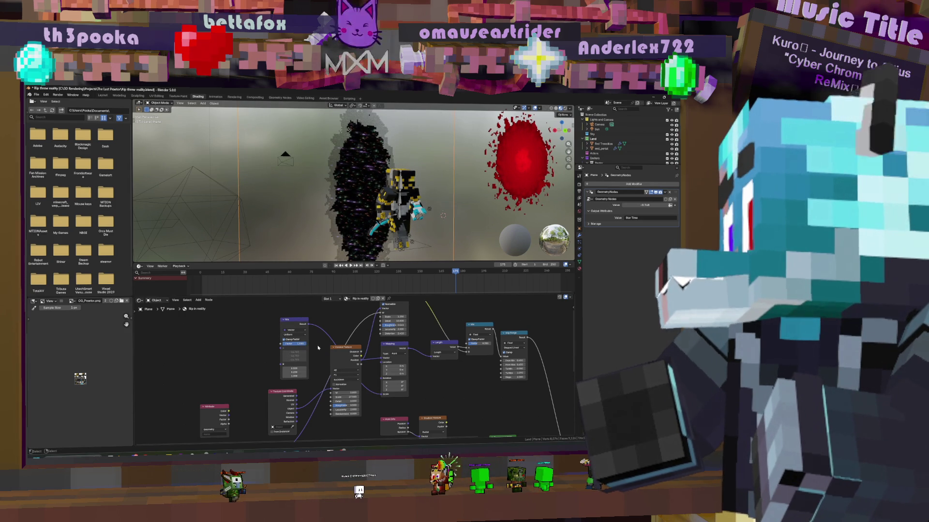
Switch the Mix factor to Non-Uniform and adjust the X, Y and Z factors, shrinking the portal
click(296, 334)
click(296, 349)
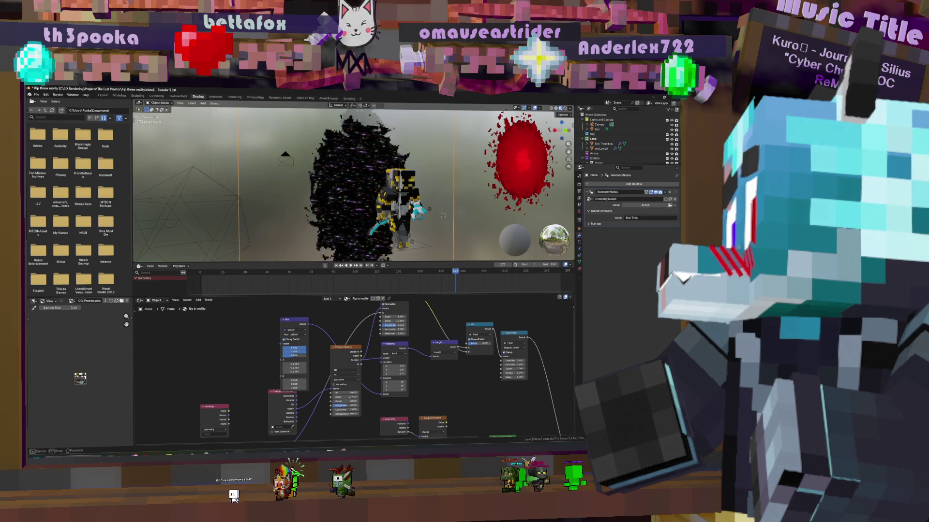
mouse_move(307, 349)
mouse_down()
mouse_move(324, 349)
mouse_move(307, 349)
mouse_up()
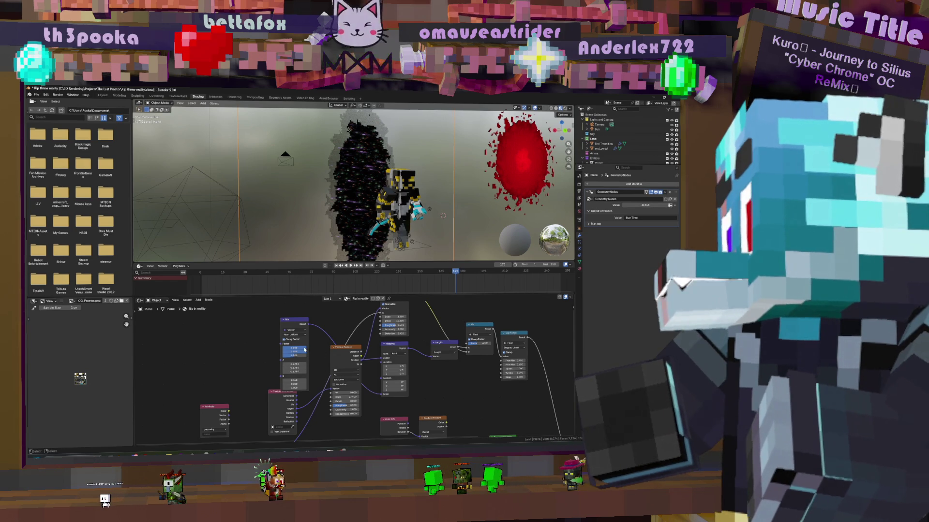
mouse_move(303, 348)
mouse_down()
mouse_move(306, 356)
mouse_move(280, 356)
mouse_move(301, 363)
mouse_up()
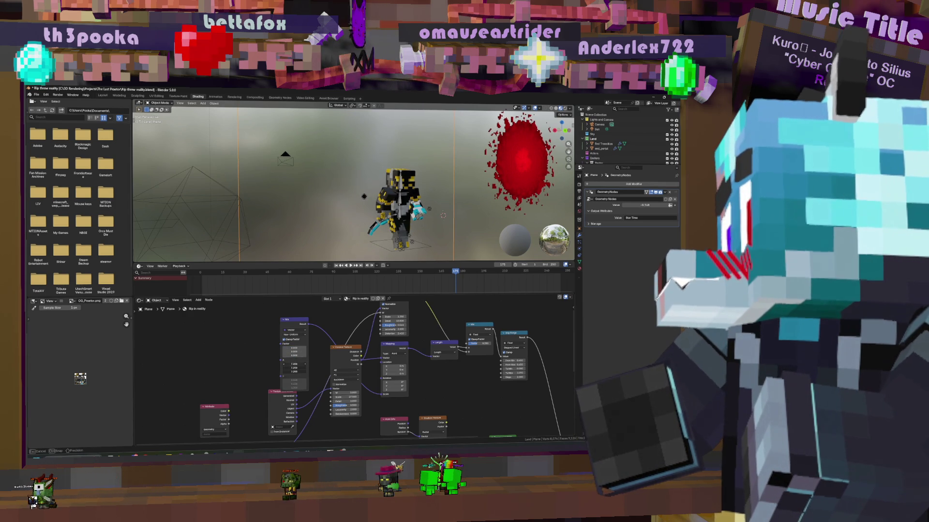